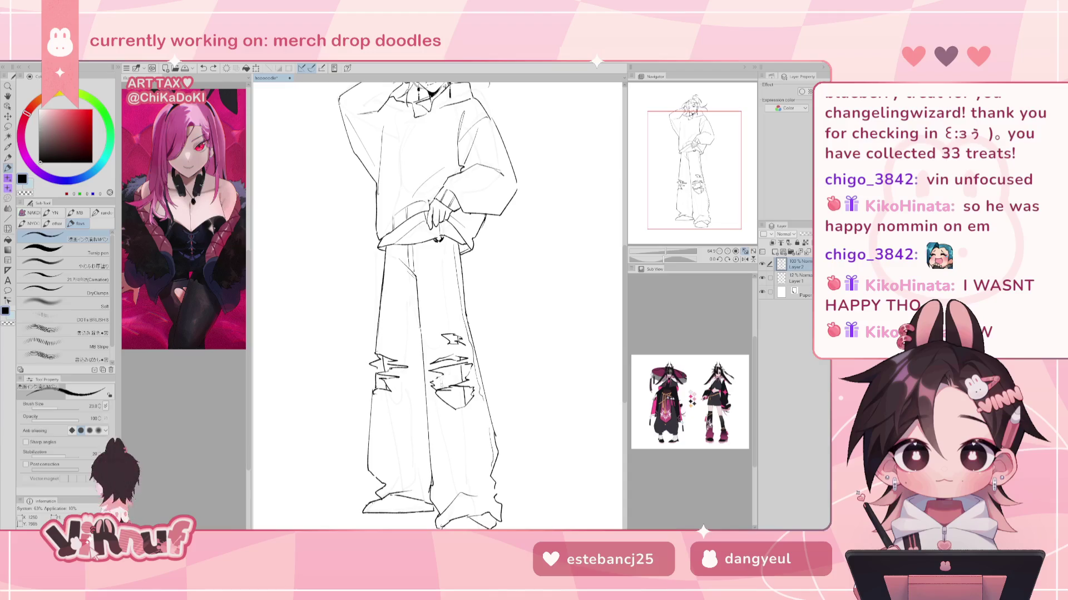
Redraw the short ink stroke at the right-leg knee tear, undoing unwanted attempts
key(ctrl+z)
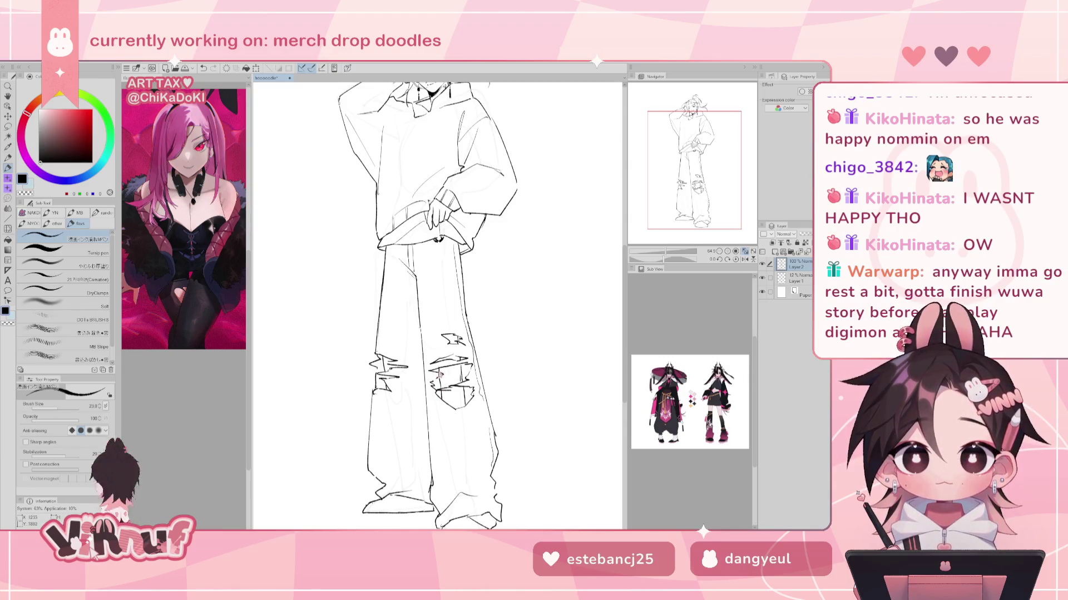
key(ctrl+z)
drag(438, 369, 442, 389)
key(ctrl+z)
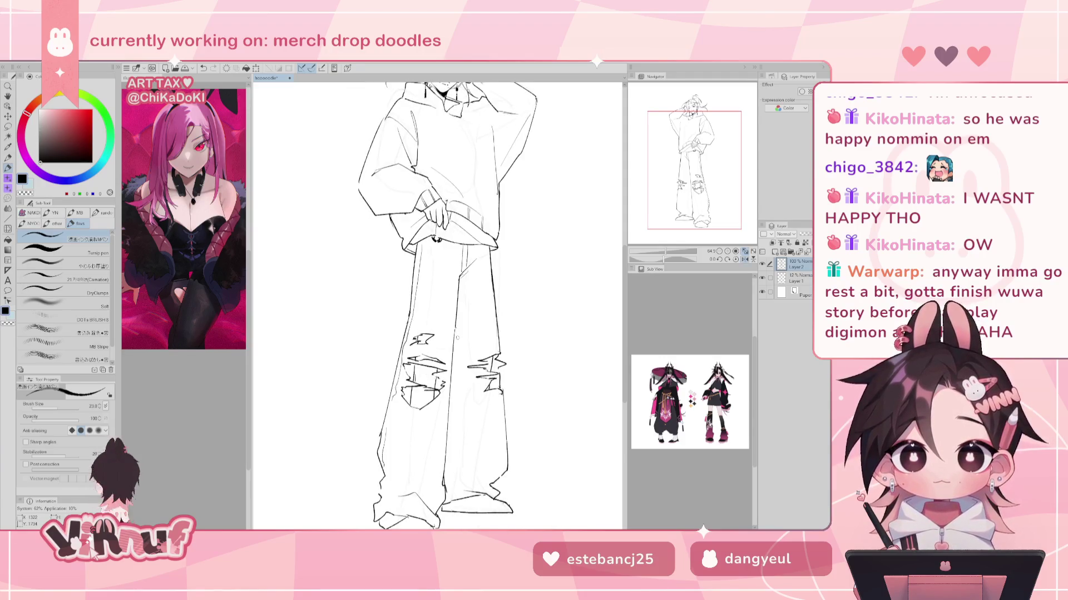
Add small ink marks on the right pant leg, then mirror the view to check
key(ctrl+0)
key(ctrl+plus)
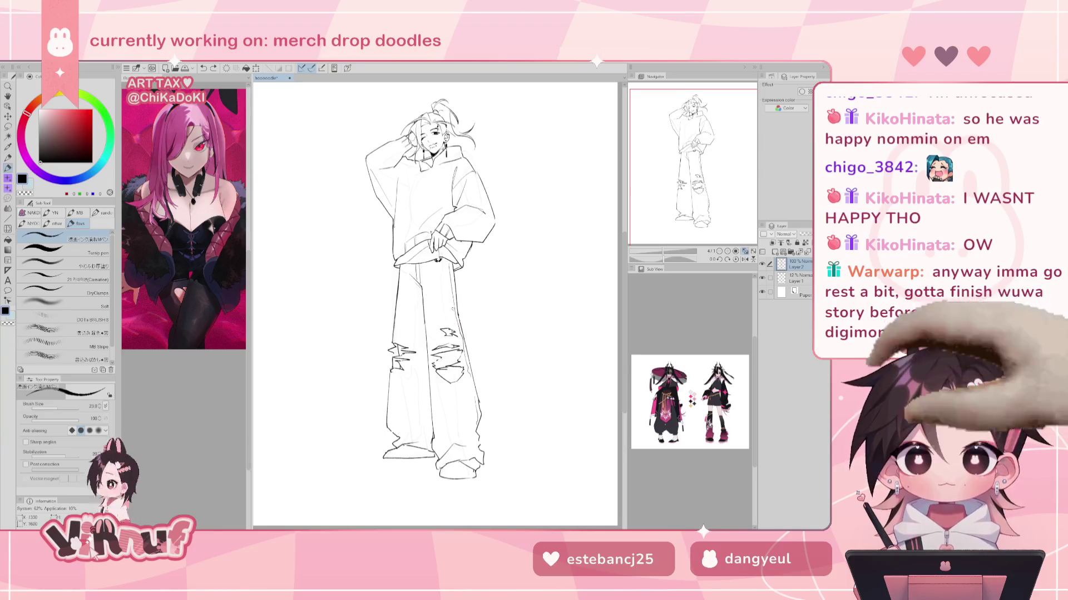
drag(452, 348, 461, 382)
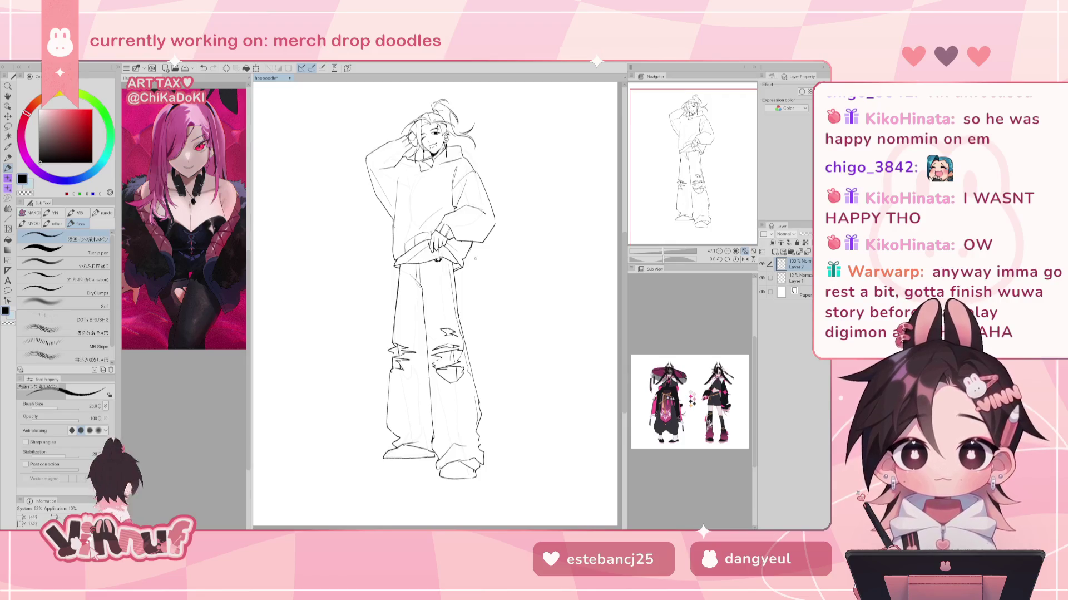
key(h)
key(h)
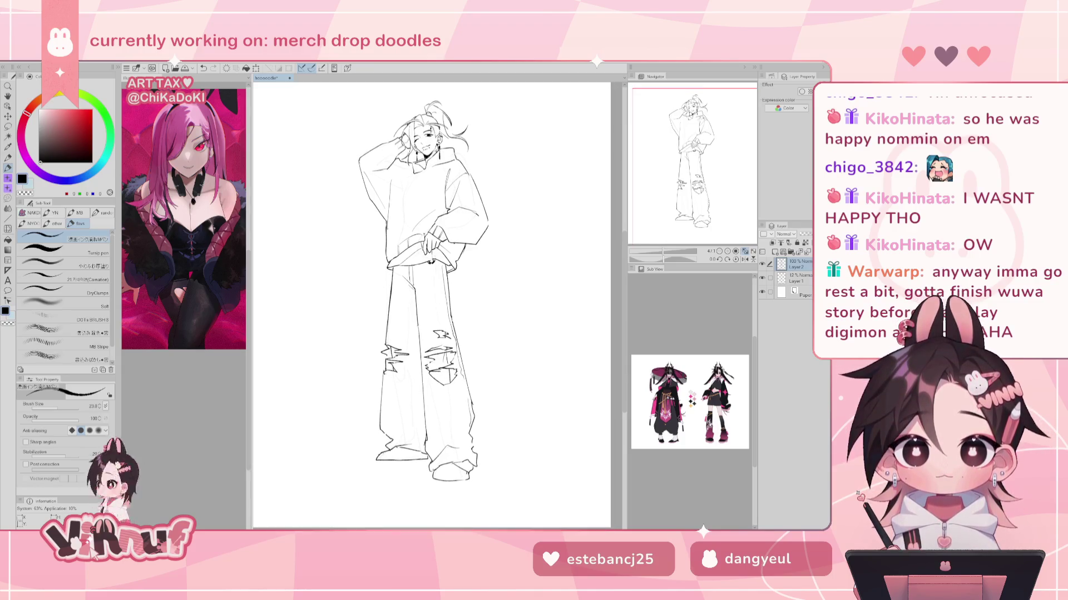
key(e)
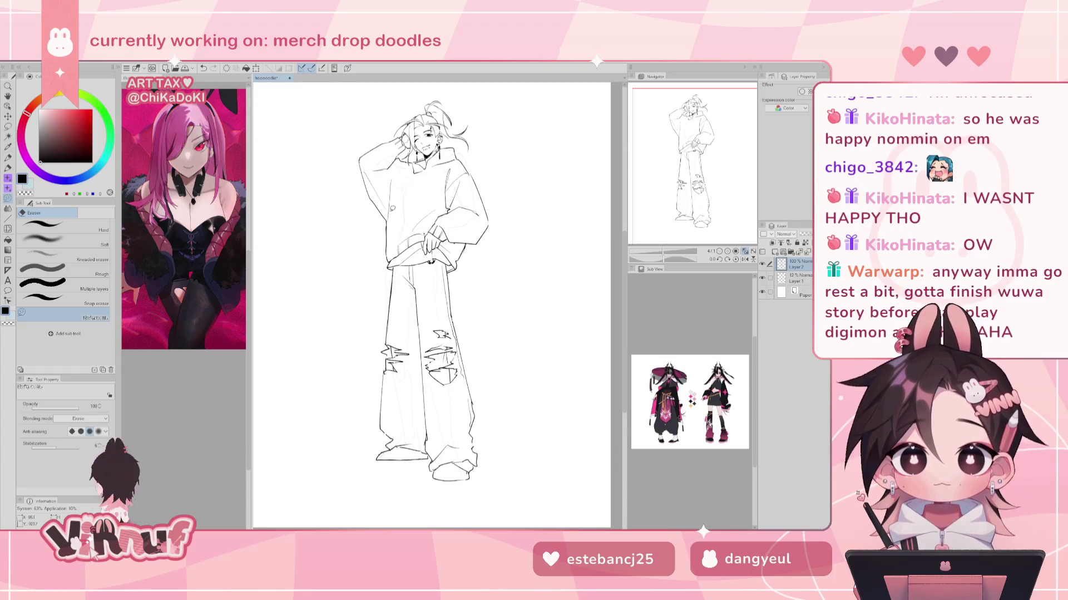
key(p)
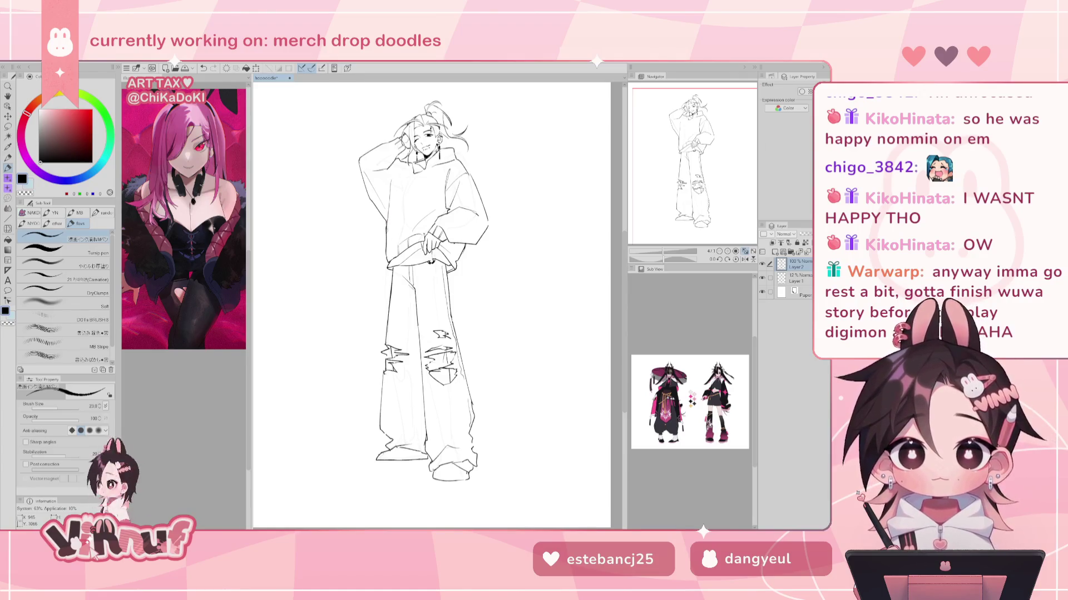
key(e)
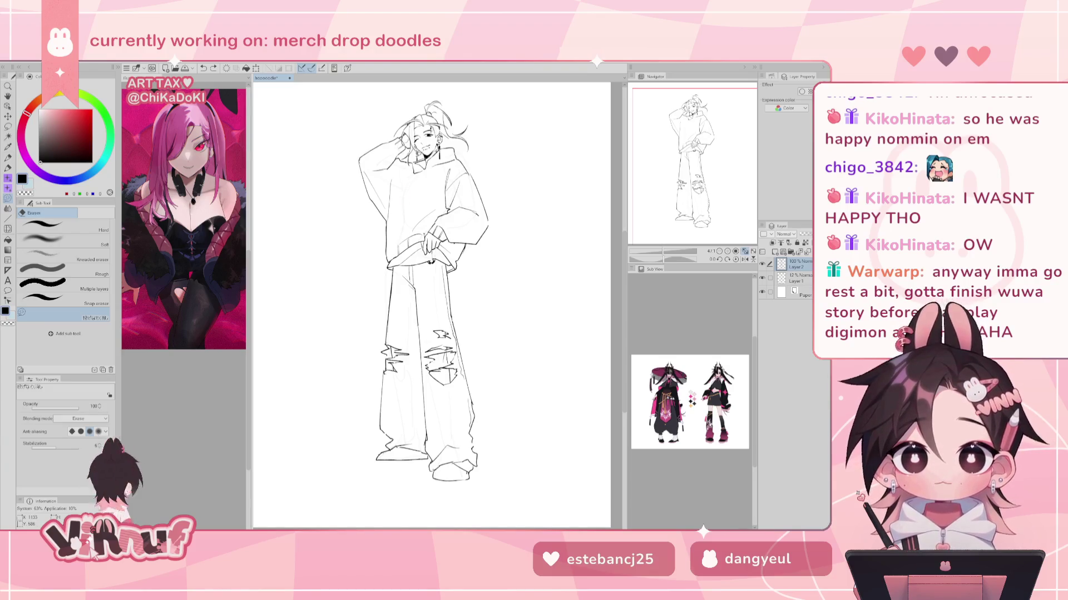
key(p)
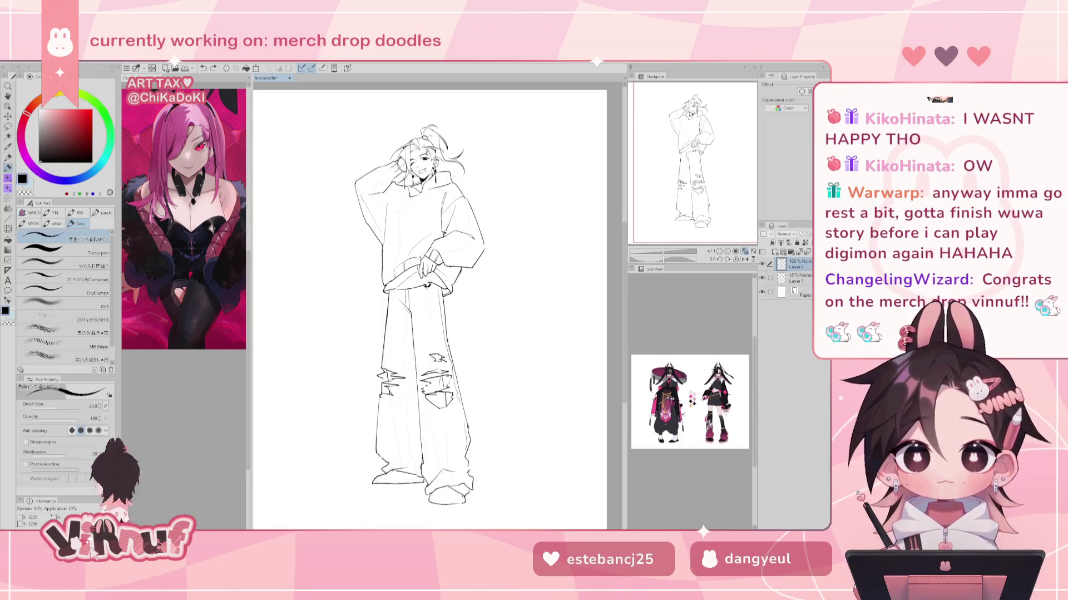
Draw the drawstring hanging from the hoodie hem, undoing stray strokes below it
key(ctrl+z)
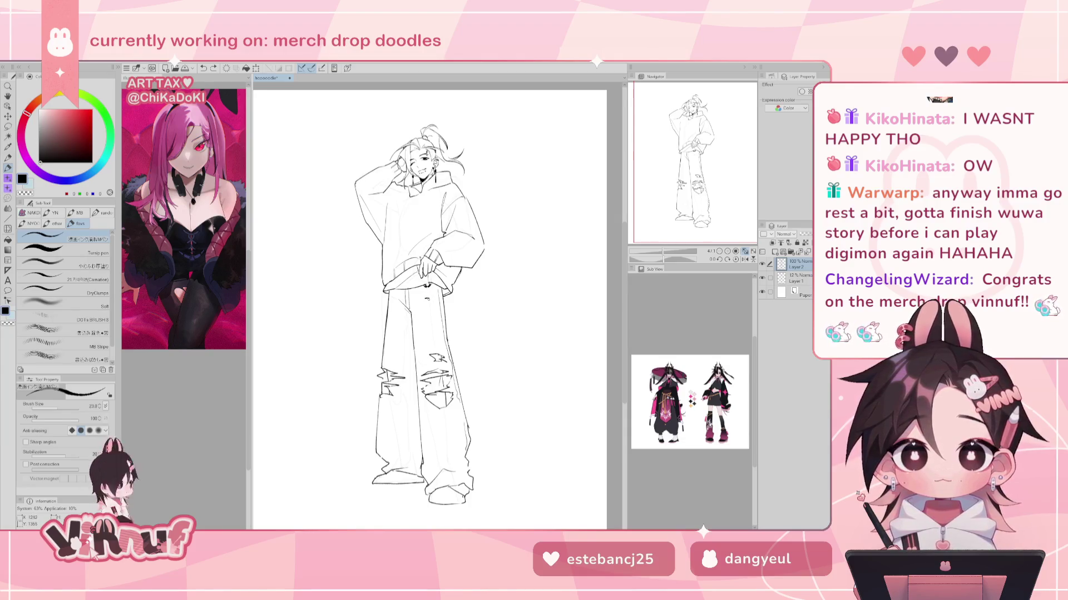
drag(426, 300, 427, 305)
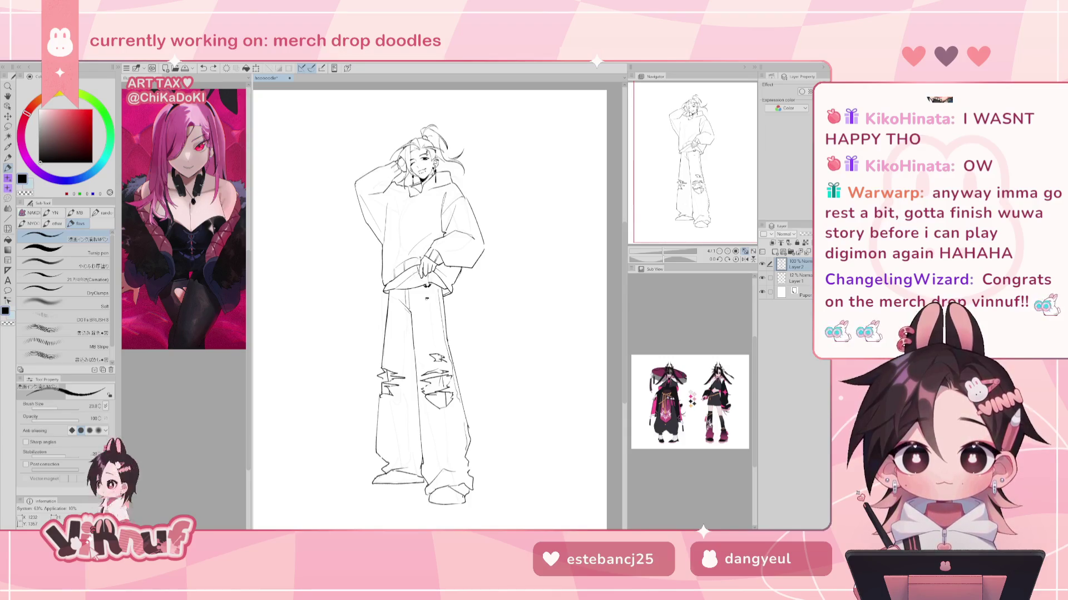
drag(426, 300, 427, 342)
key(ctrl+z)
key(ctrl+z)
key(ctrl+z)
drag(427, 288, 428, 306)
key(ctrl+z)
key(ctrl+z)
key(ctrl+z)
key(ctrl+z)
key(ctrl+z)
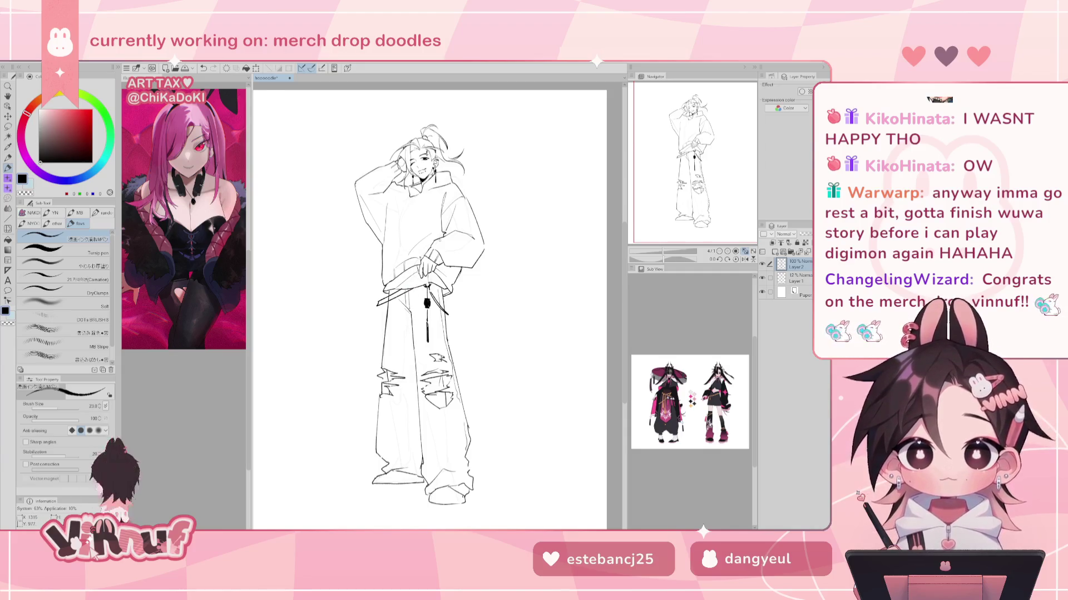
Check the cord in a mirrored view, drop the trial hip strokes, and erase ink around the left hip
key(h)
key(ctrl+z)
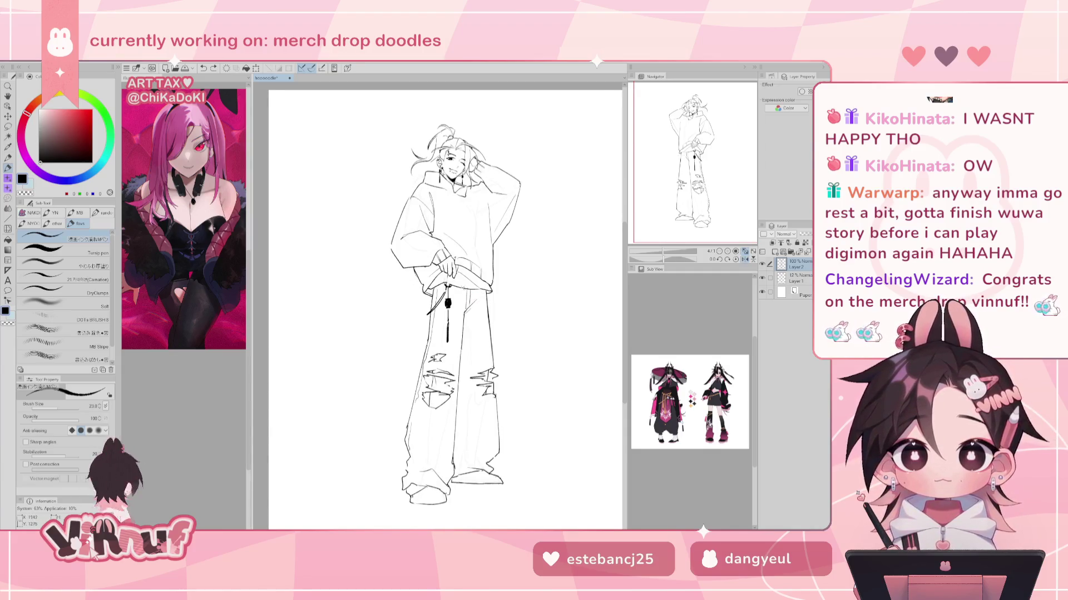
drag(479, 298, 498, 310)
key(ctrl+z)
key(h)
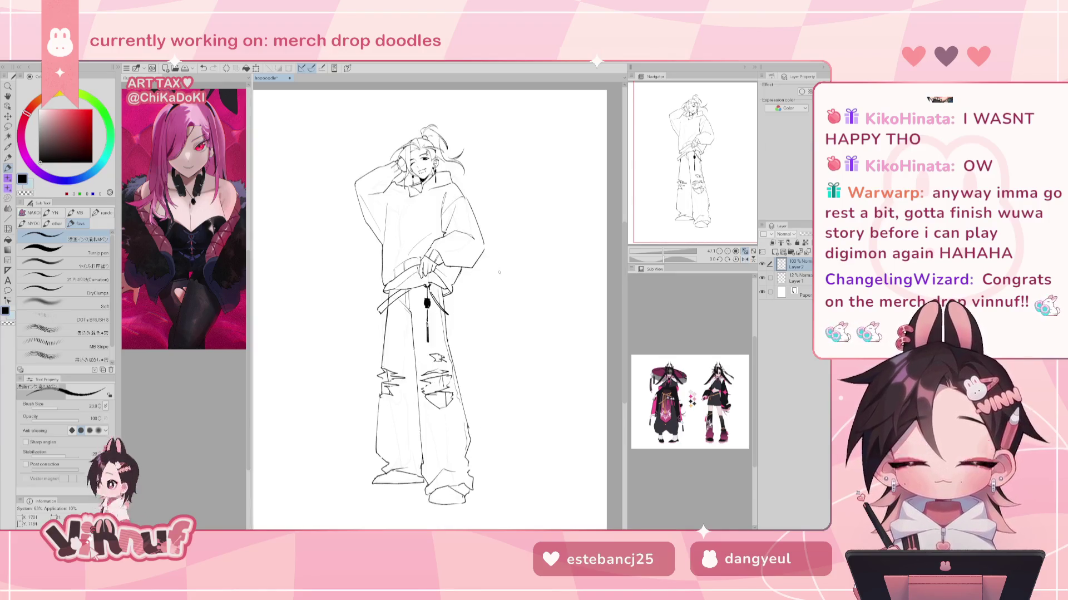
drag(411, 290, 384, 311)
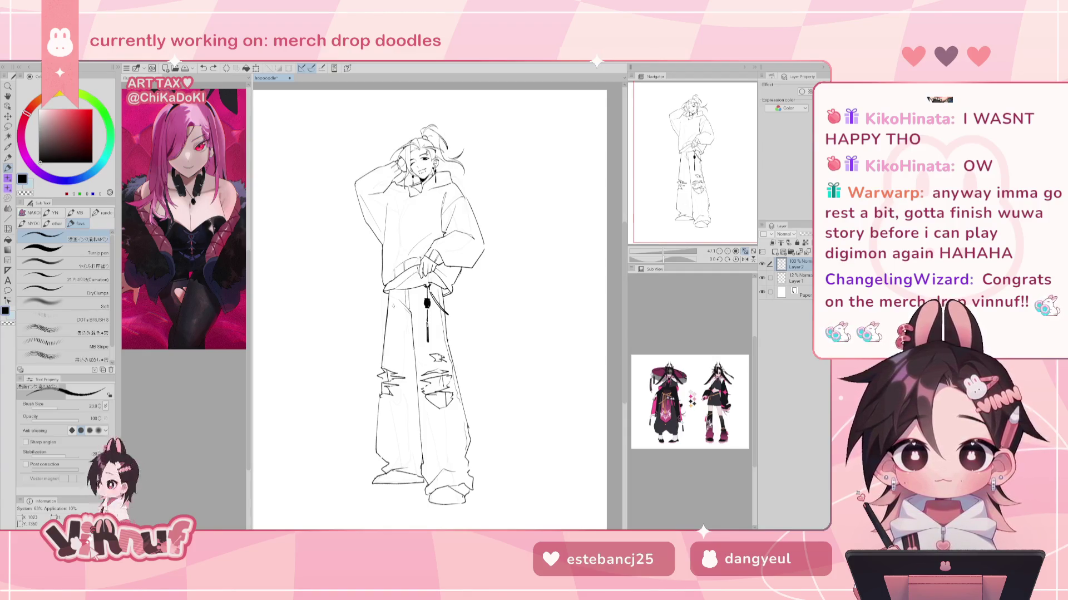
drag(423, 289, 404, 326)
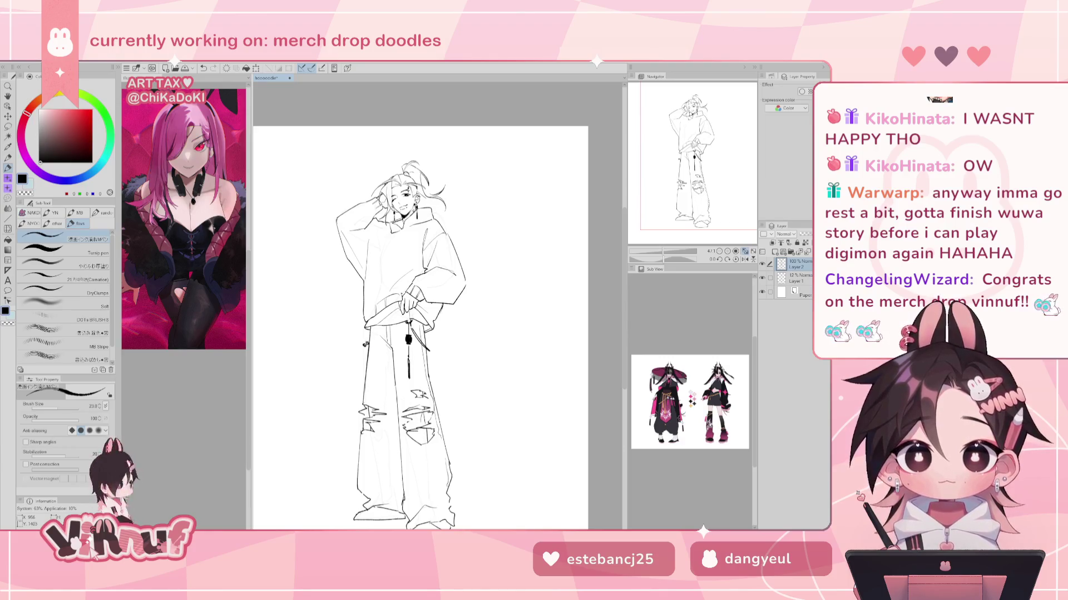
Draw chain loops hanging from the belt, undoing stray marks beside it
key(ctrl+z)
drag(365, 342, 371, 337)
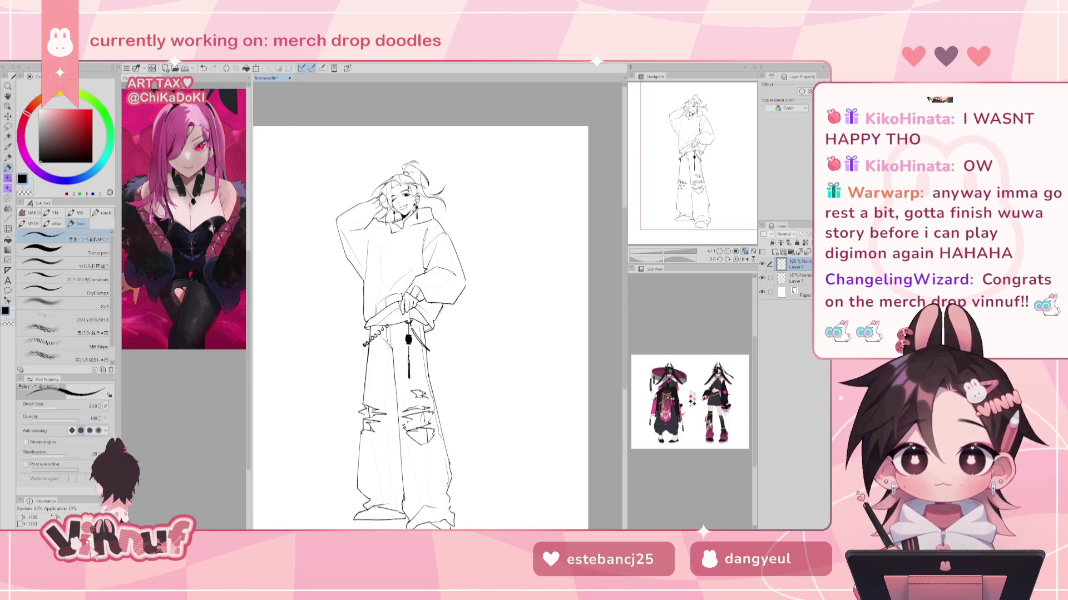
key(ctrl+z)
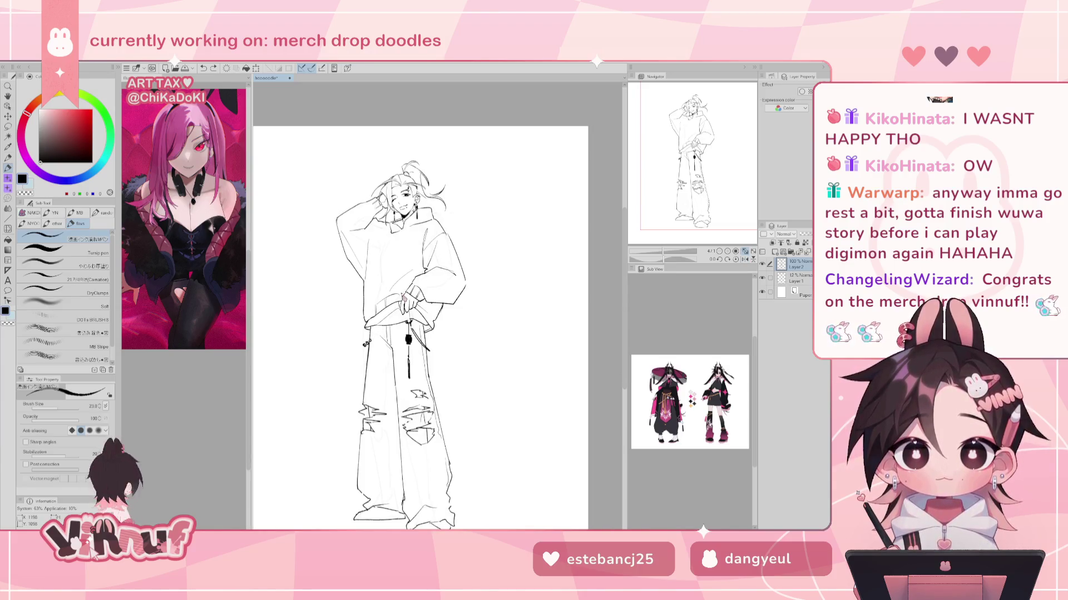
drag(413, 322, 424, 329)
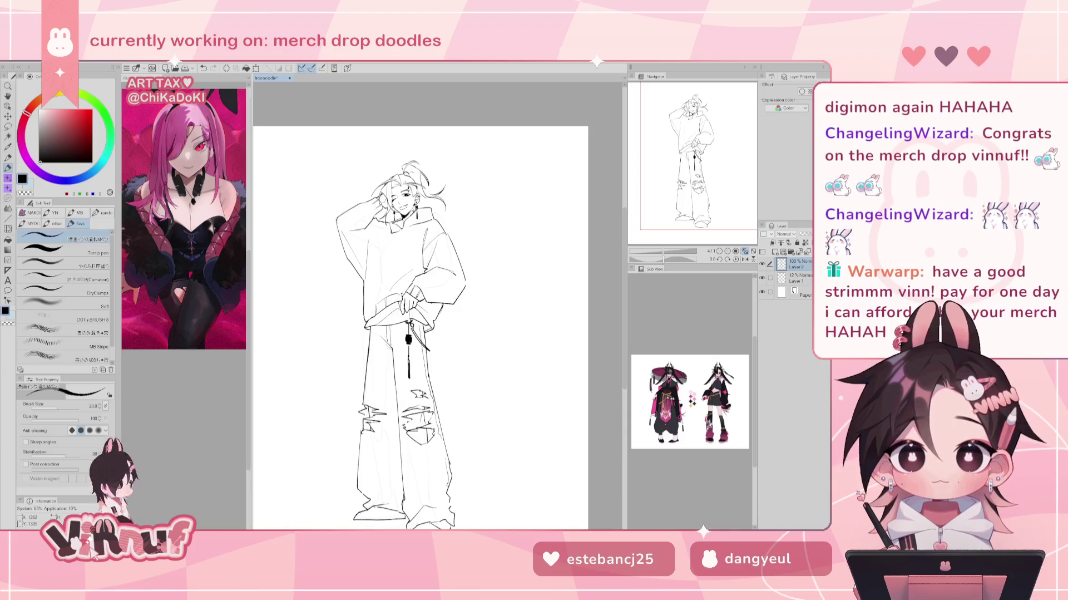
key(ctrl+z)
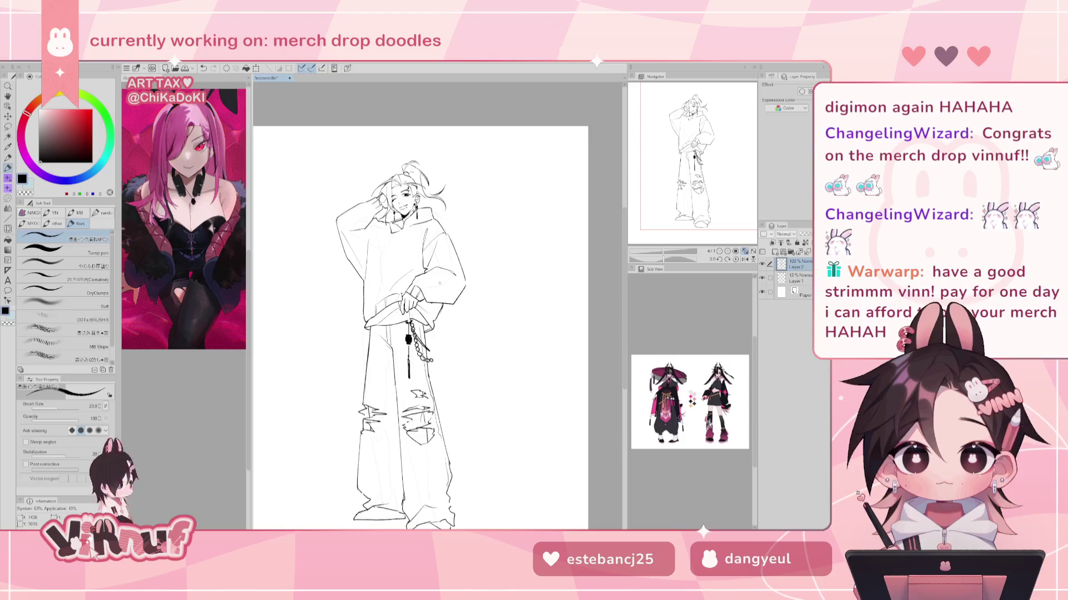
Mirror the view to check the chain and remove a small stray stroke near it
key(h)
key(h)
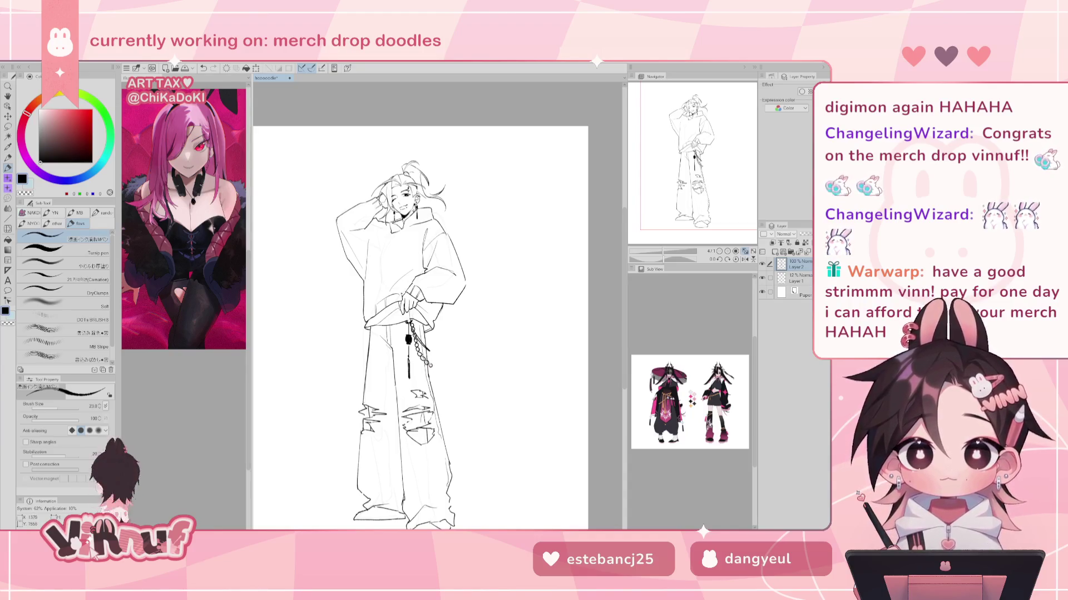
key(h)
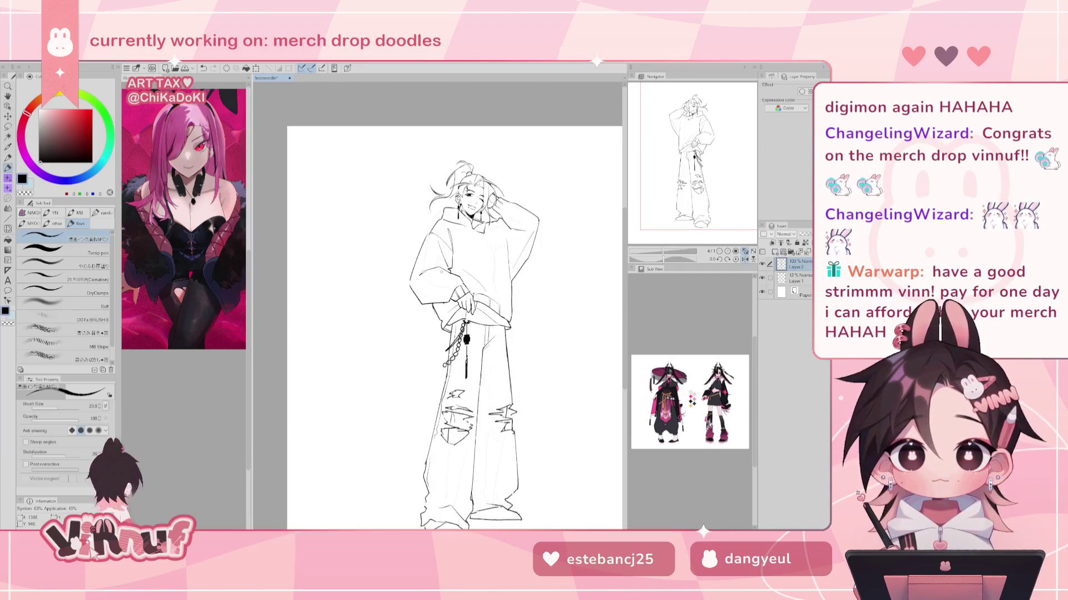
key(h)
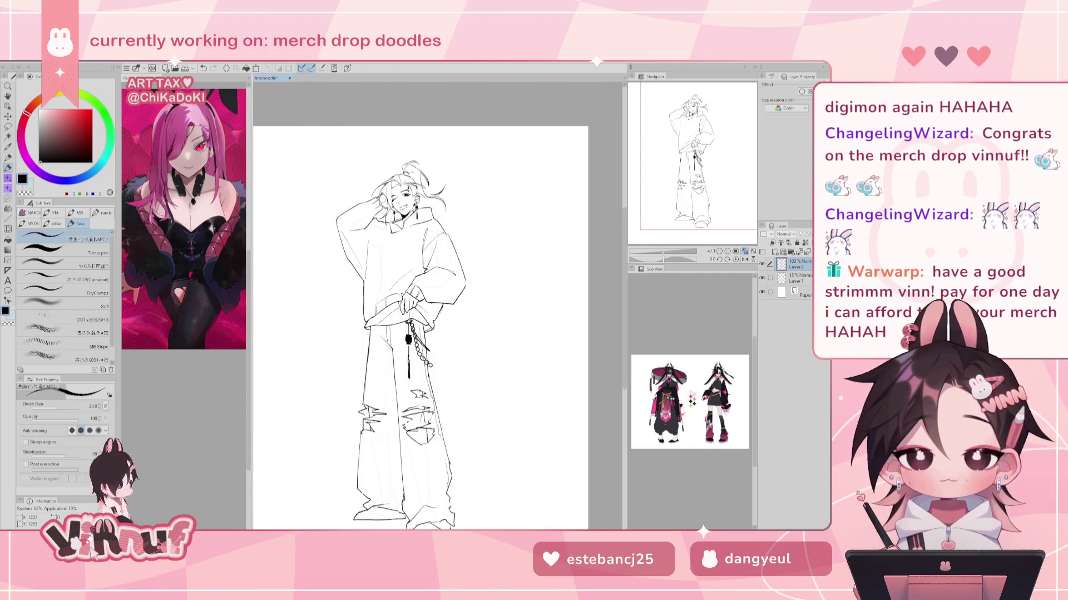
key(ctrl+z)
scroll(423, 334, up, 2)
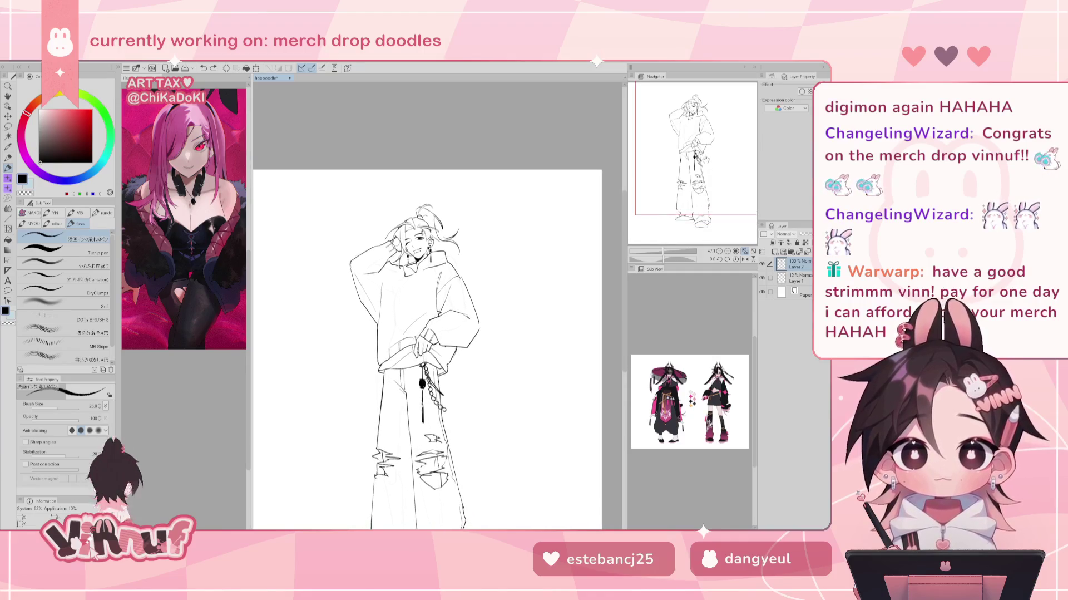
Zoom onto the face and draw round glasses with a bridge on new Layer3
scroll(412, 228, up, 4)
scroll(437, 307, down, 1)
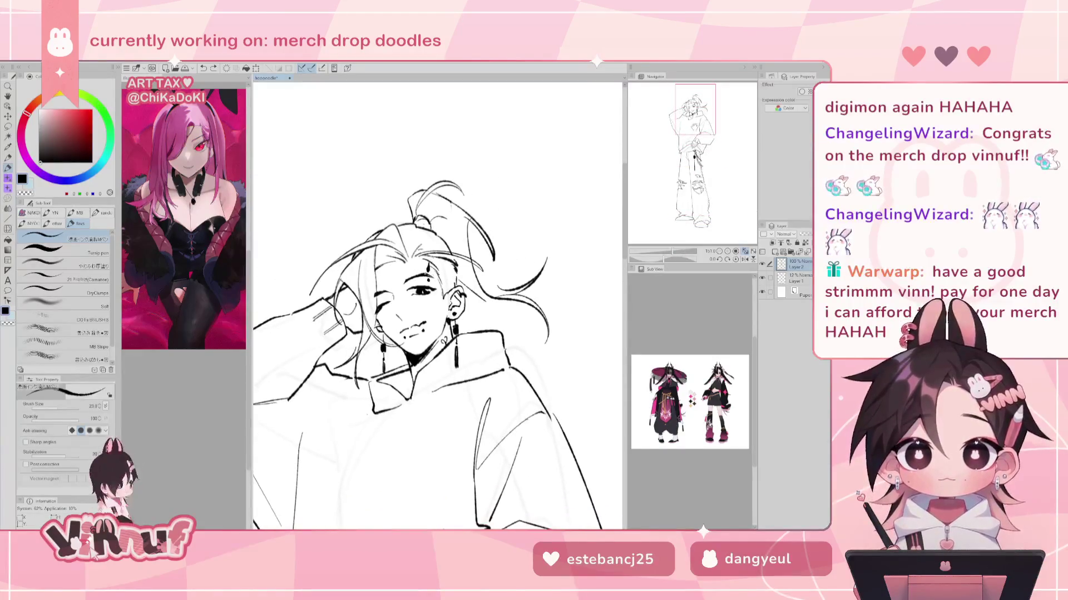
scroll(437, 306, down, 1)
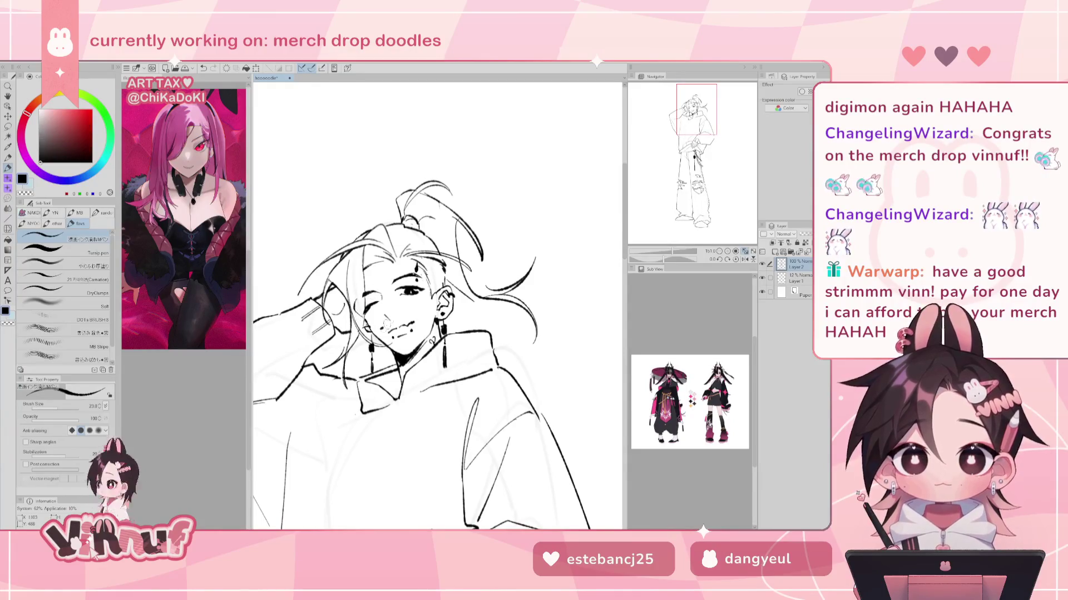
drag(370, 312, 535, 374)
drag(389, 234, 340, 484)
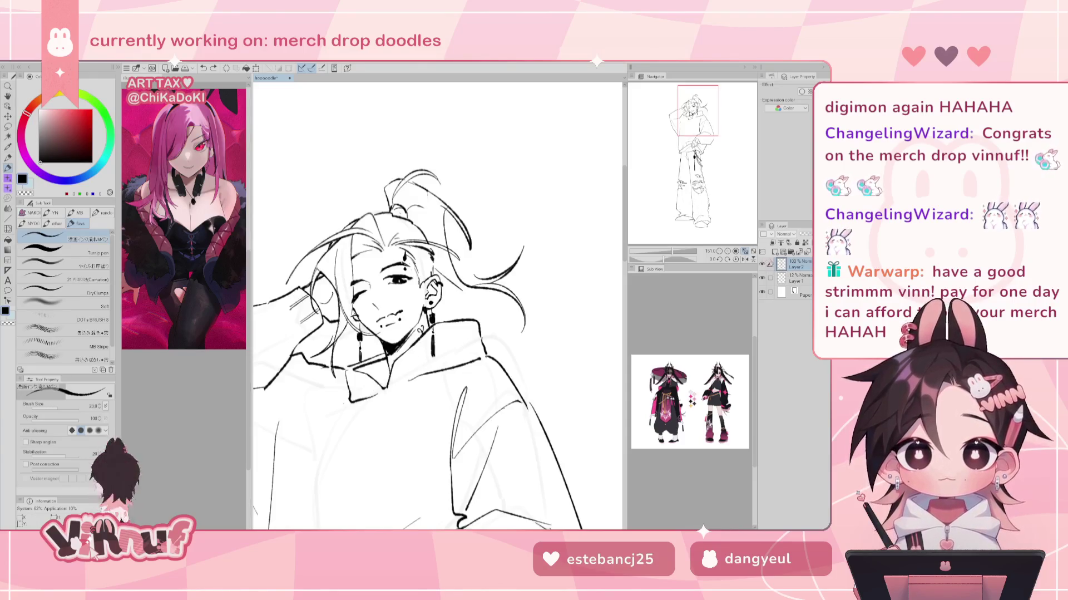
click(774, 243)
mouse_move(368, 302)
mouse_down()
mouse_move(354, 313)
mouse_move(361, 275)
mouse_move(350, 285)
mouse_move(389, 276)
mouse_move(411, 285)
mouse_up()
key(ctrl+z)
key(ctrl+z)
key(ctrl+z)
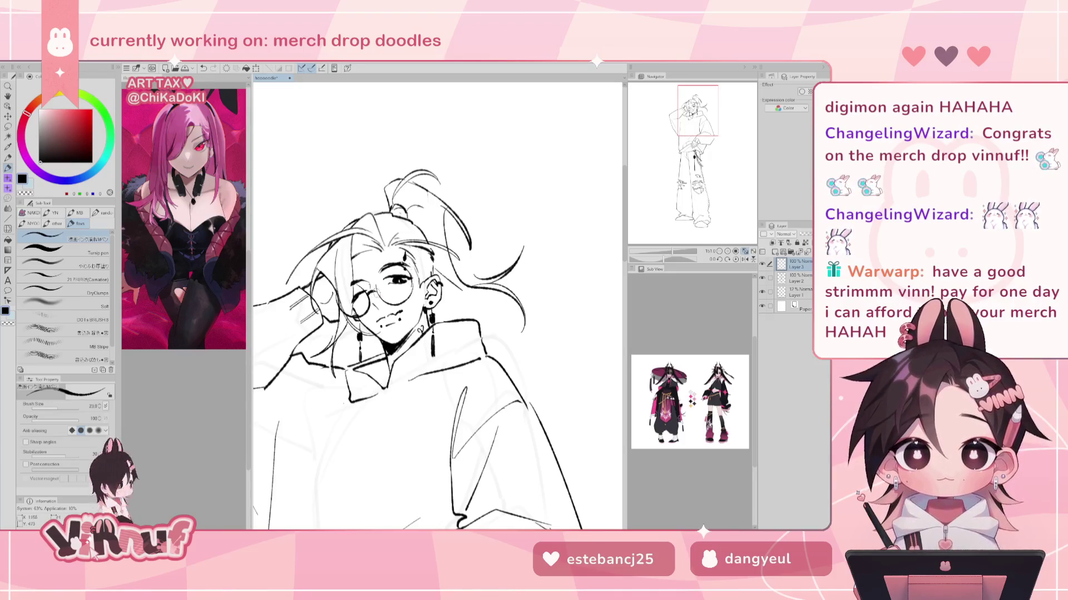
drag(379, 272, 379, 298)
key(ctrl+z)
key(ctrl+z)
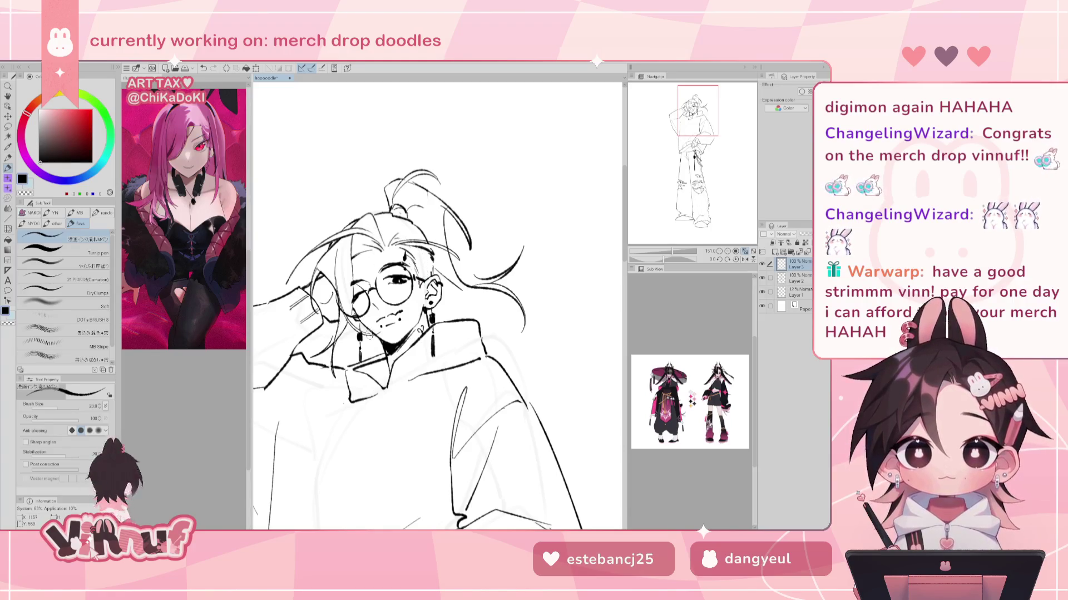
key(j)
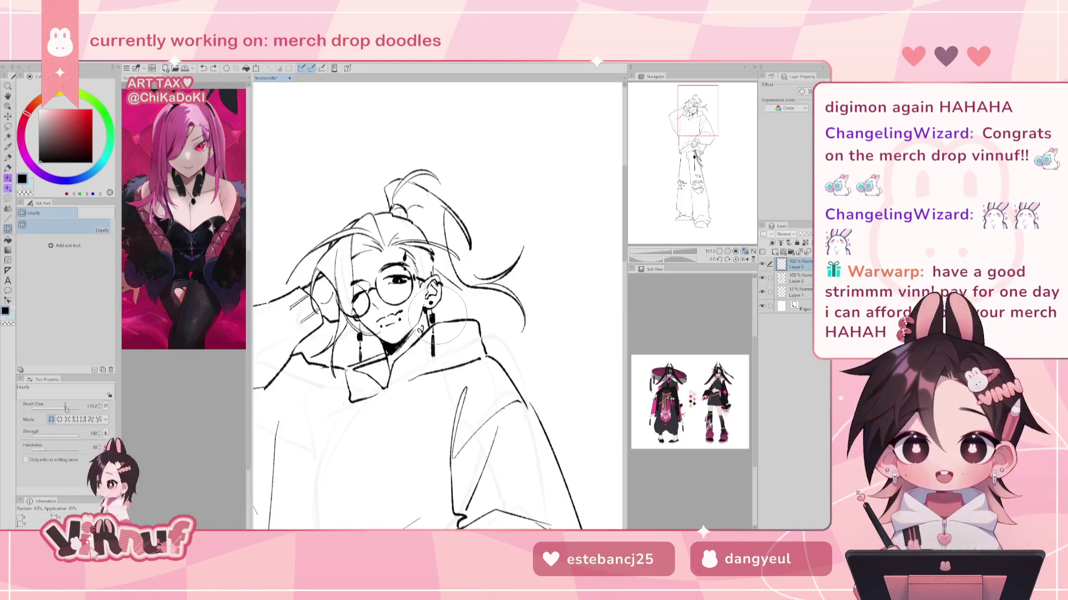
key(p)
key(h)
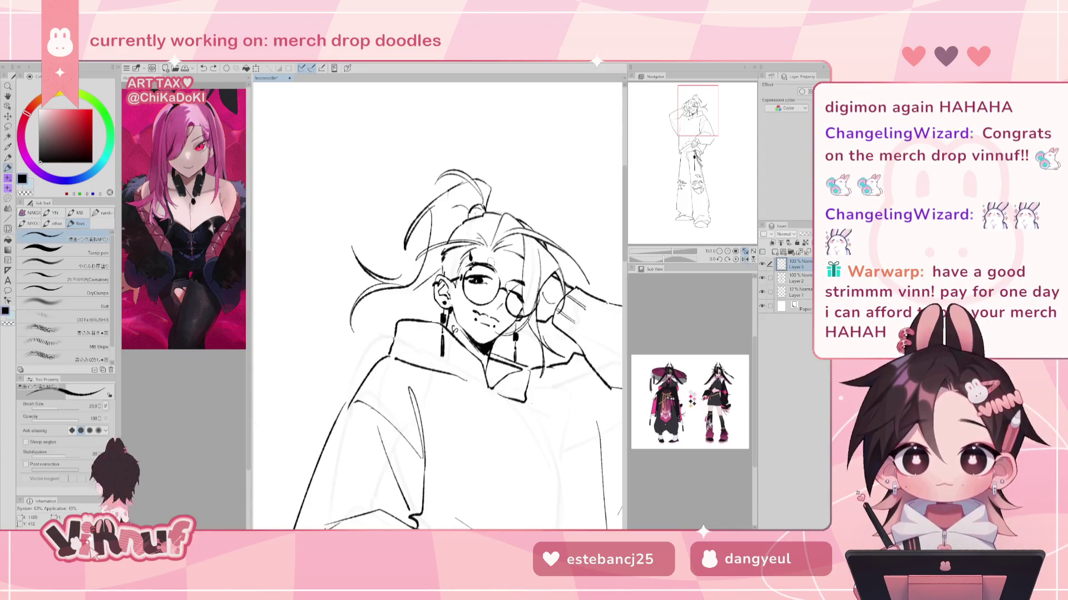
key(j)
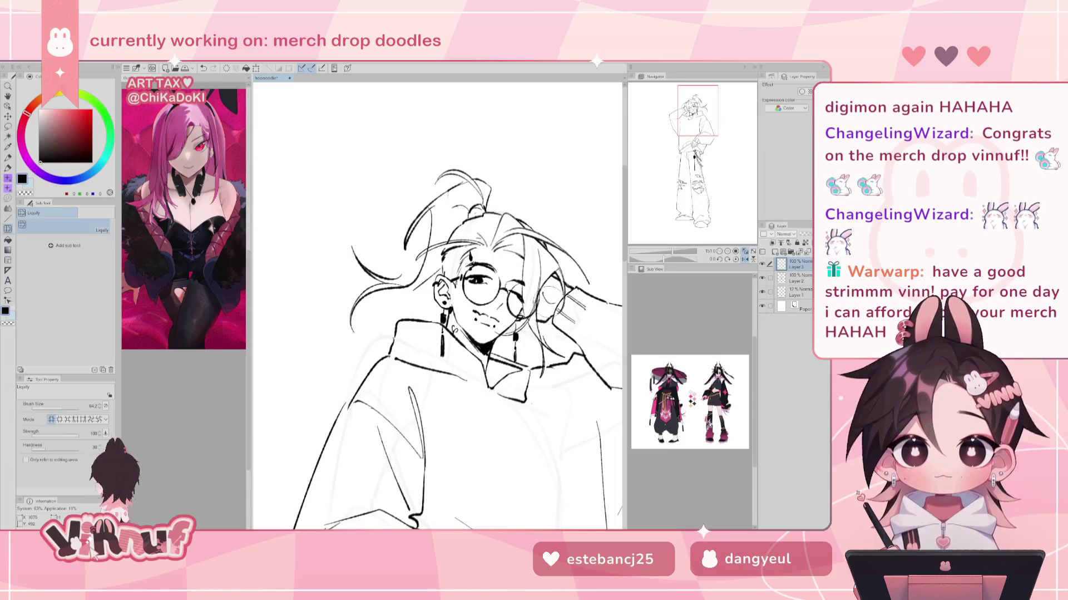
key(h)
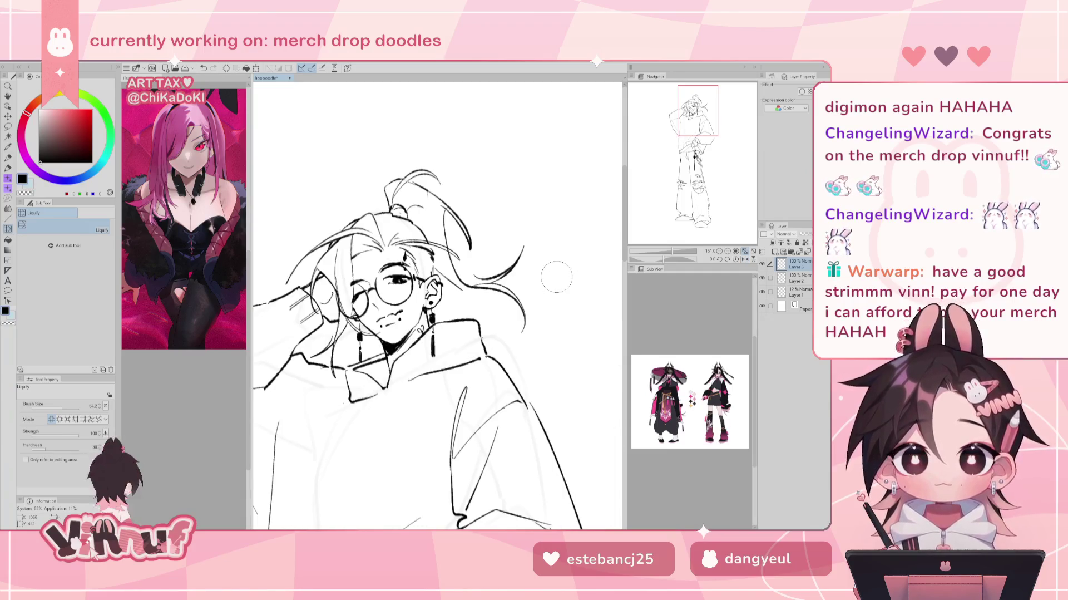
key(p)
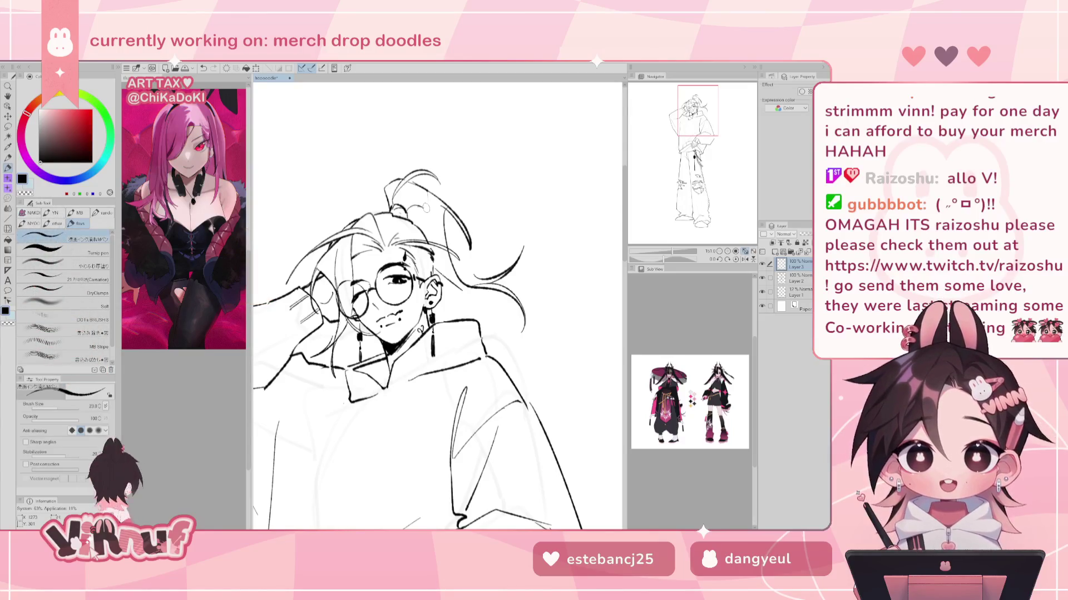
drag(671, 251, 673, 252)
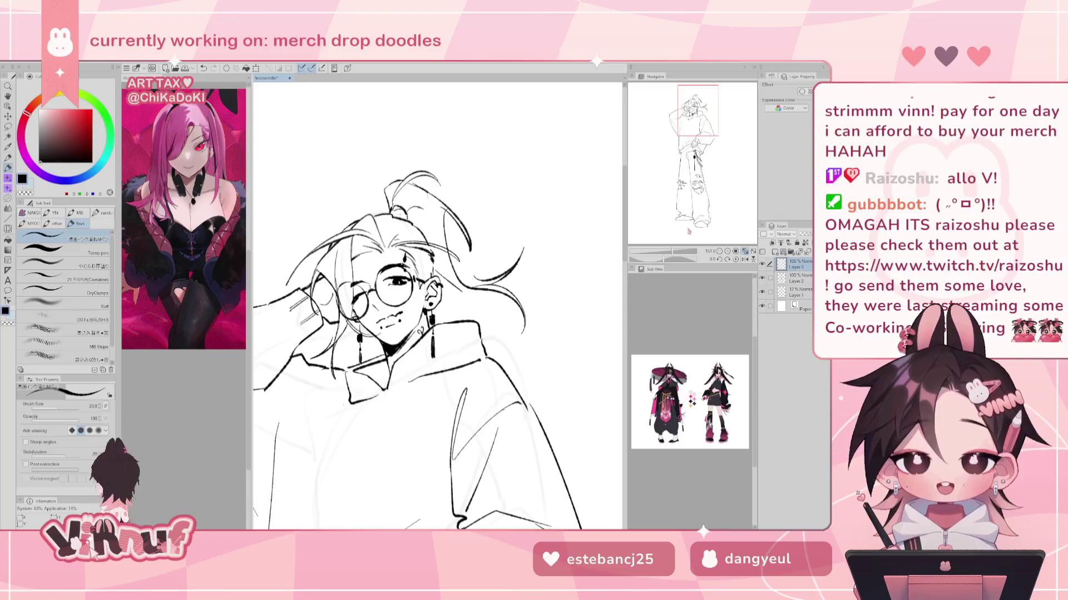
key(e)
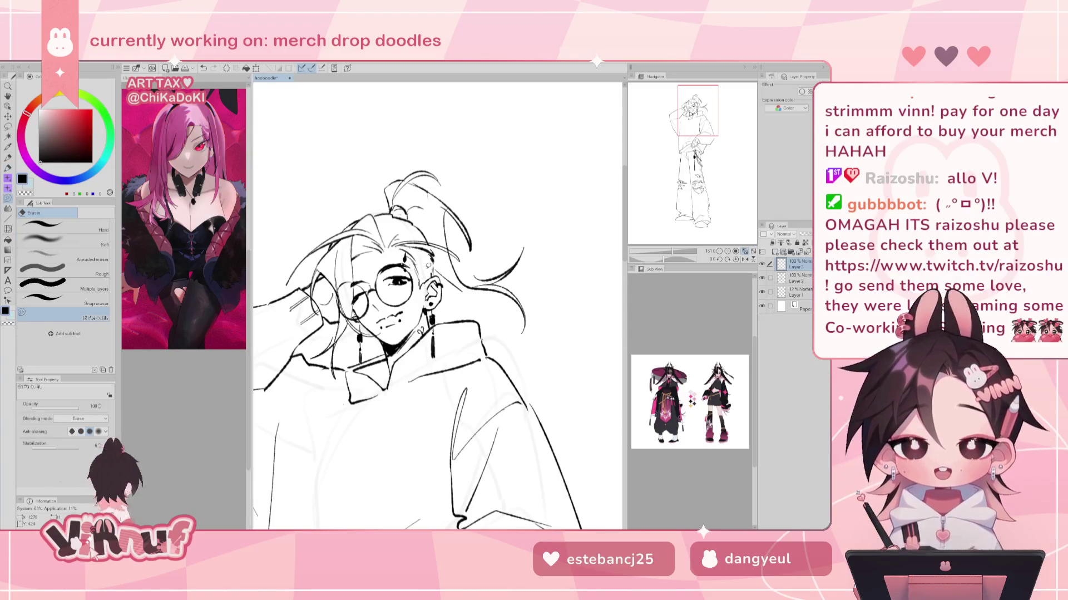
Transform the glasses to shift them slightly left and down over the eyes
key(ctrl+t)
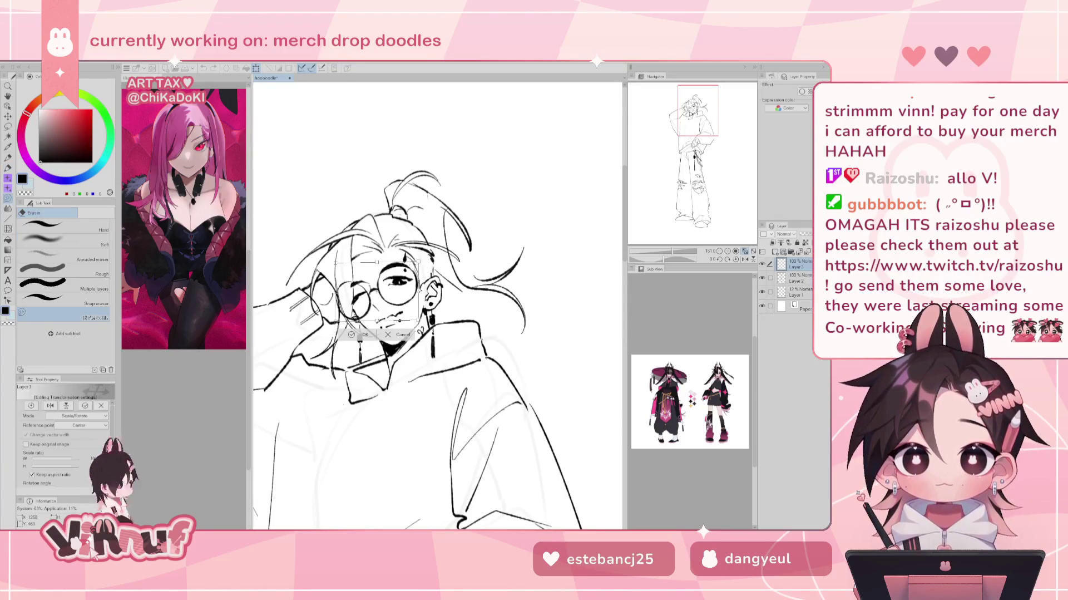
mouse_move(397, 291)
mouse_down()
mouse_move(352, 318)
mouse_move(365, 300)
mouse_up()
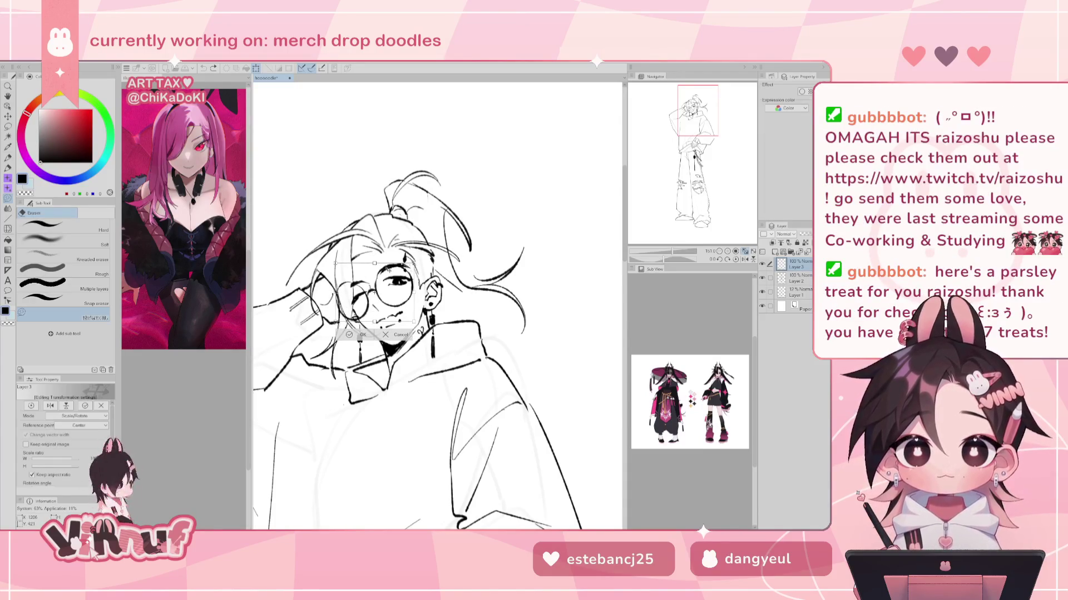
mouse_move(365, 300)
mouse_down()
mouse_move(403, 294)
mouse_move(411, 324)
mouse_move(410, 302)
mouse_up()
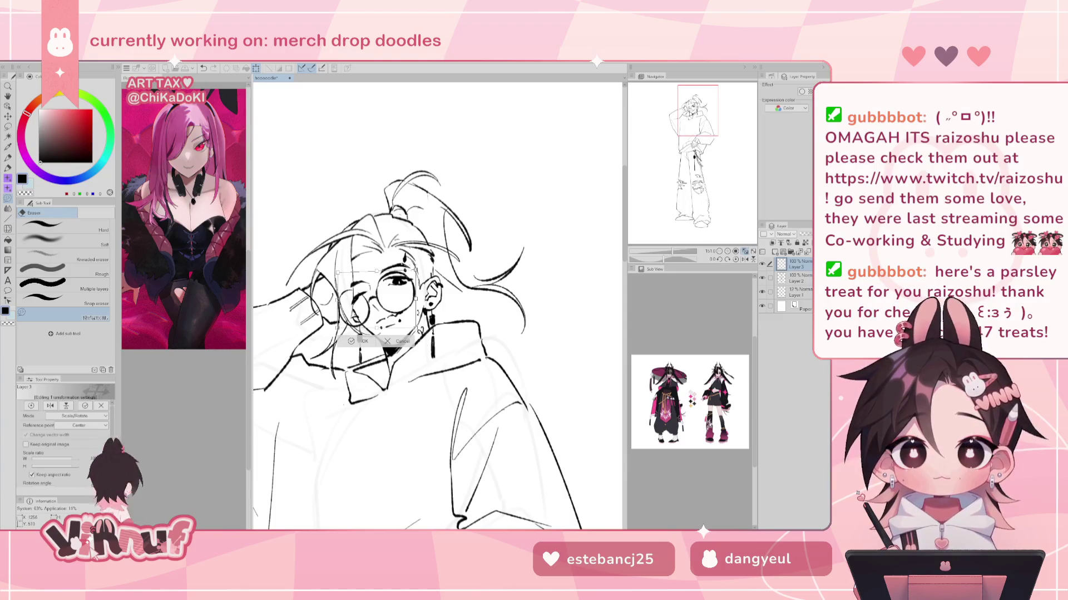
drag(377, 333, 379, 325)
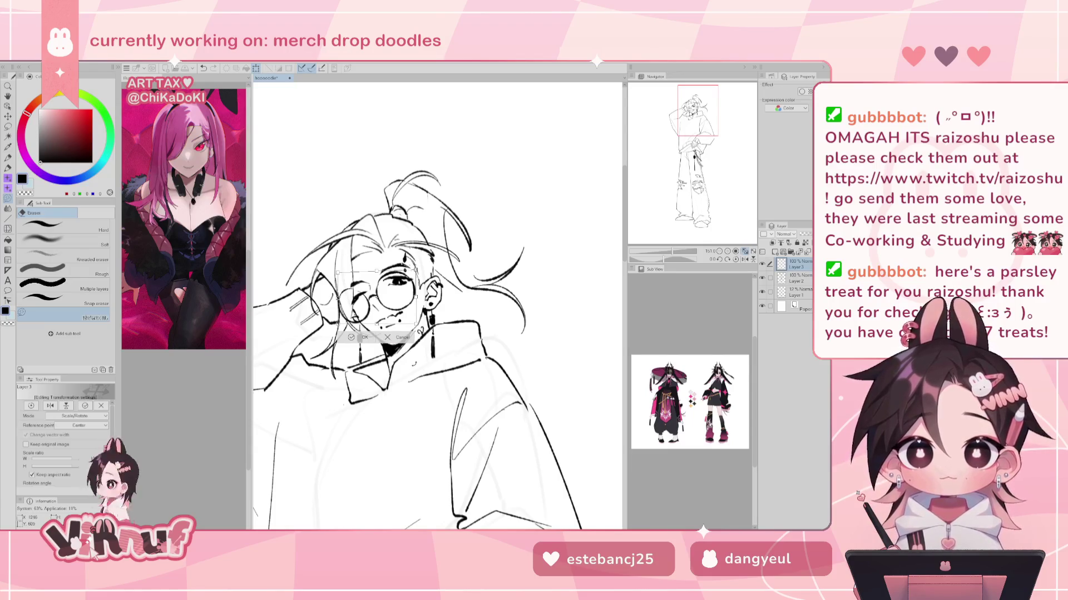
click(352, 337)
Check in a mirrored view and raise the glasses about 2 pixels into place
key(h)
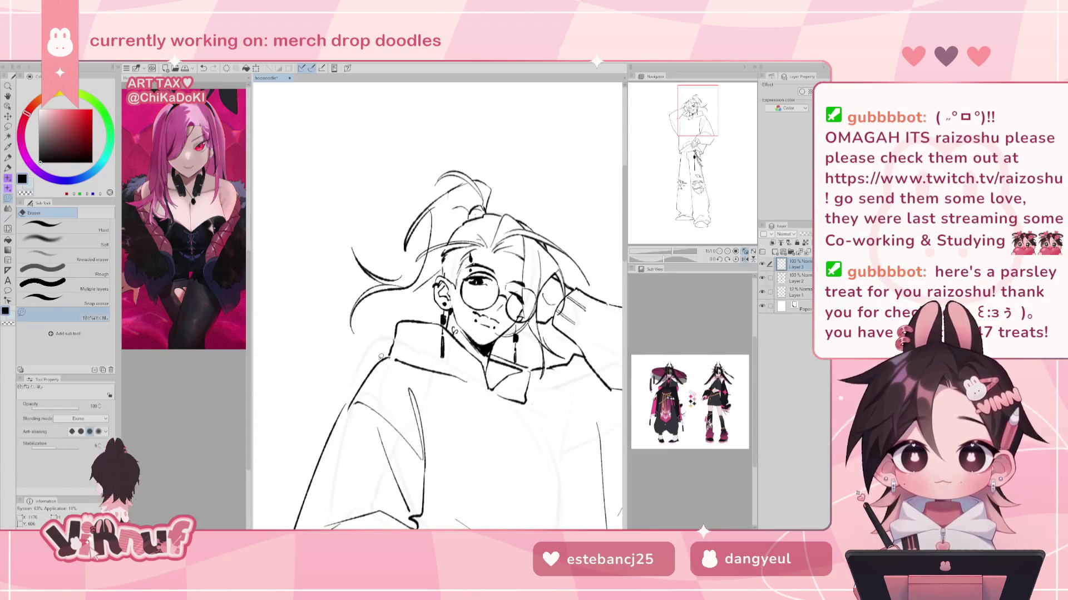
key(k)
drag(537, 335, 556, 314)
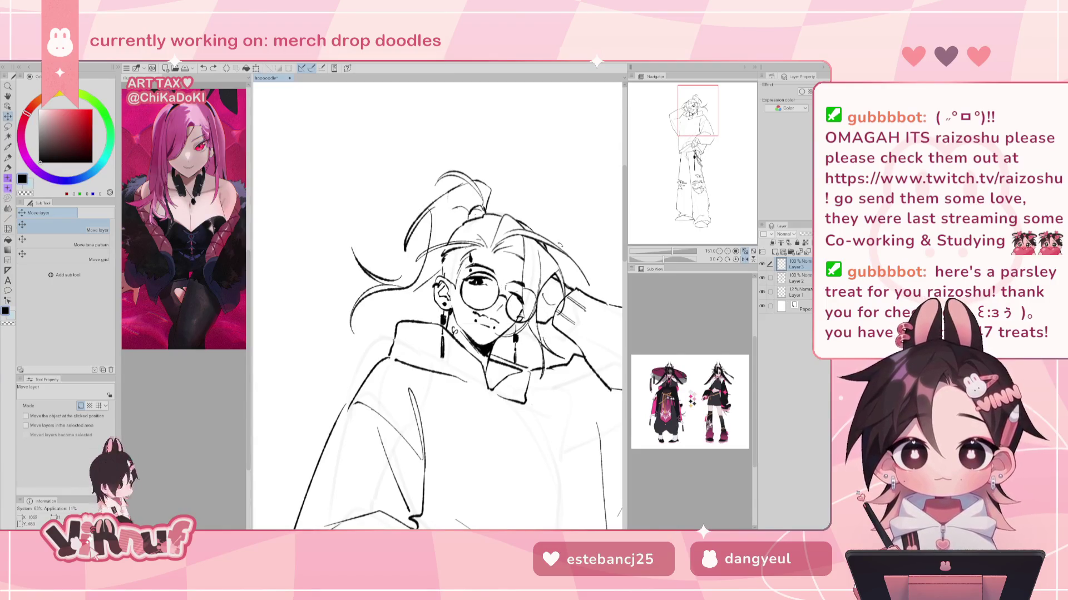
key(ctrl+t)
drag(530, 299, 529, 298)
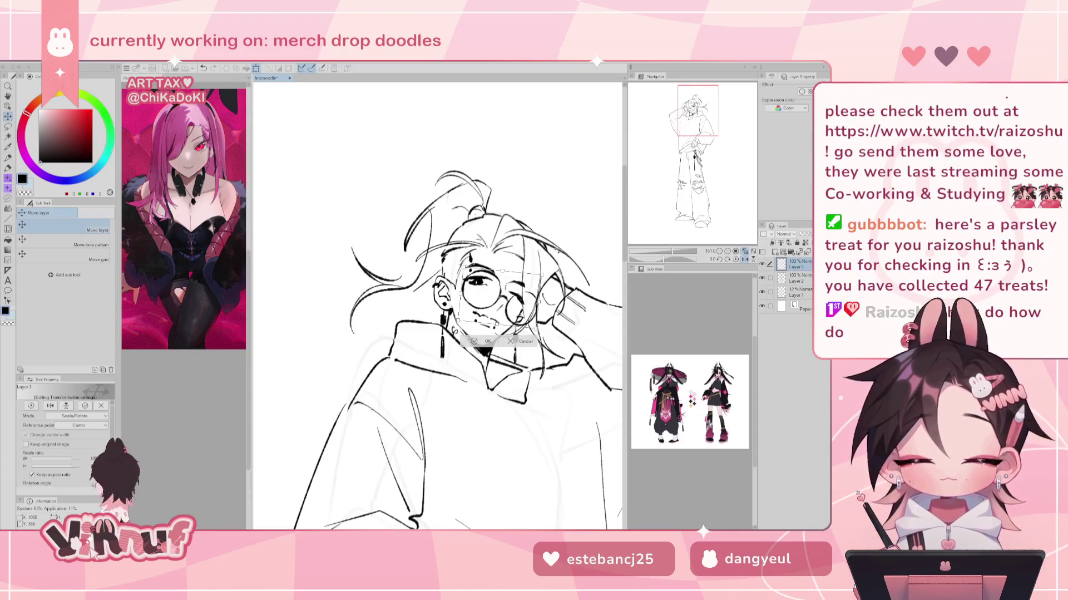
key(h)
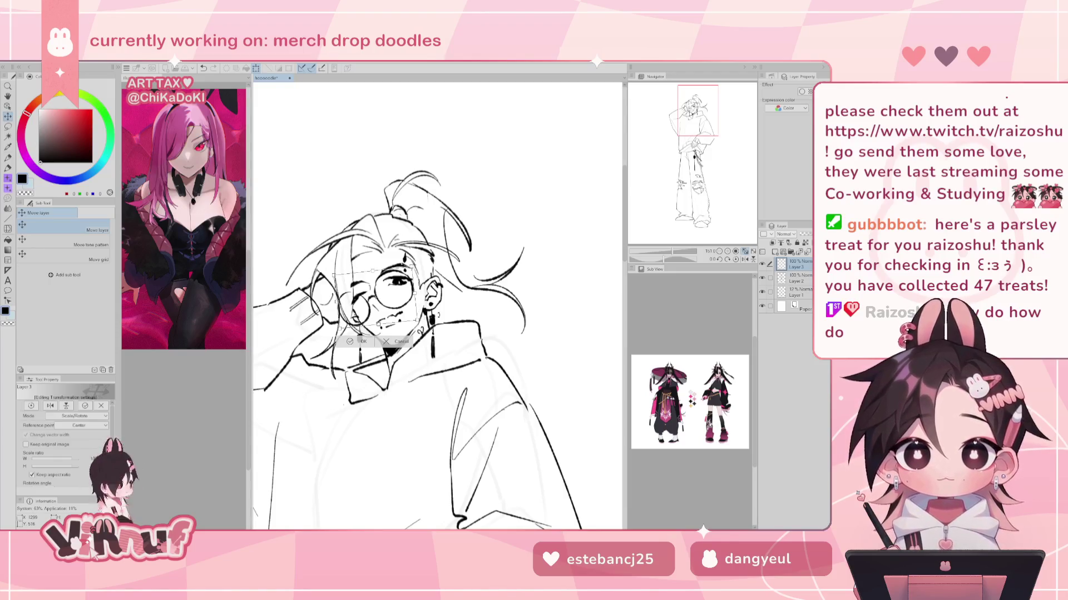
drag(390, 296, 390, 295)
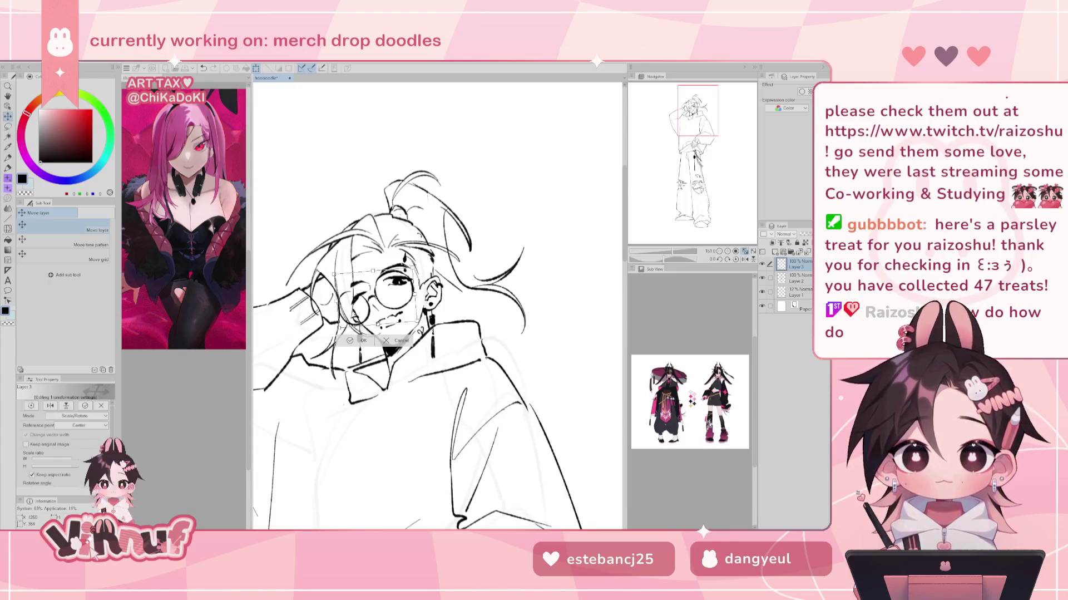
click(359, 340)
Zoom out to review the whole figure, mirroring the view to check proportions
key(p)
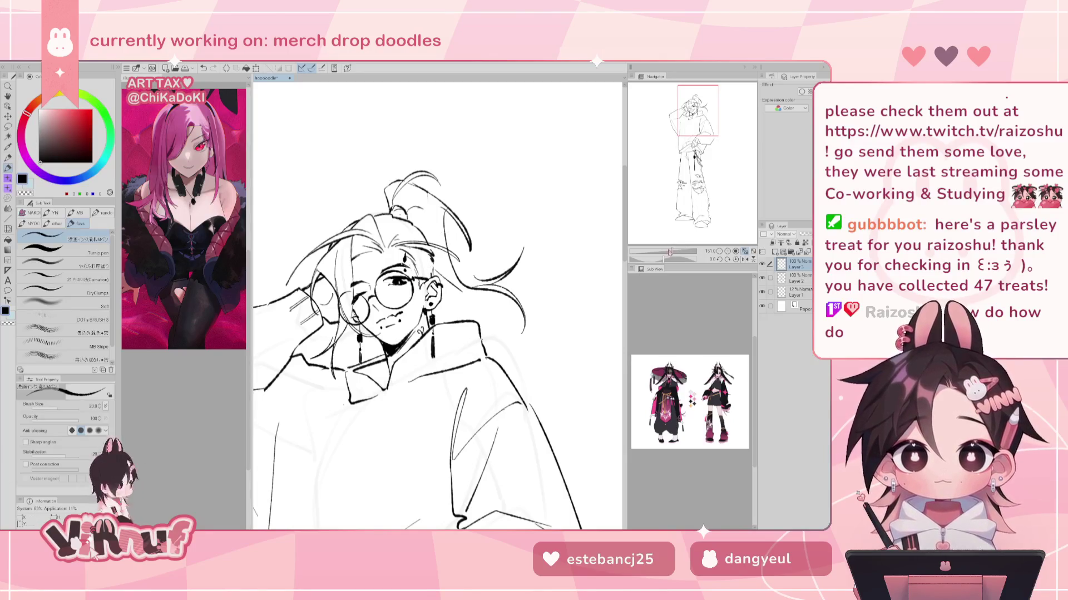
scroll(437, 305, down, 5)
mouse_move(381, 226)
mouse_down()
mouse_move(451, 300)
mouse_move(408, 133)
mouse_up()
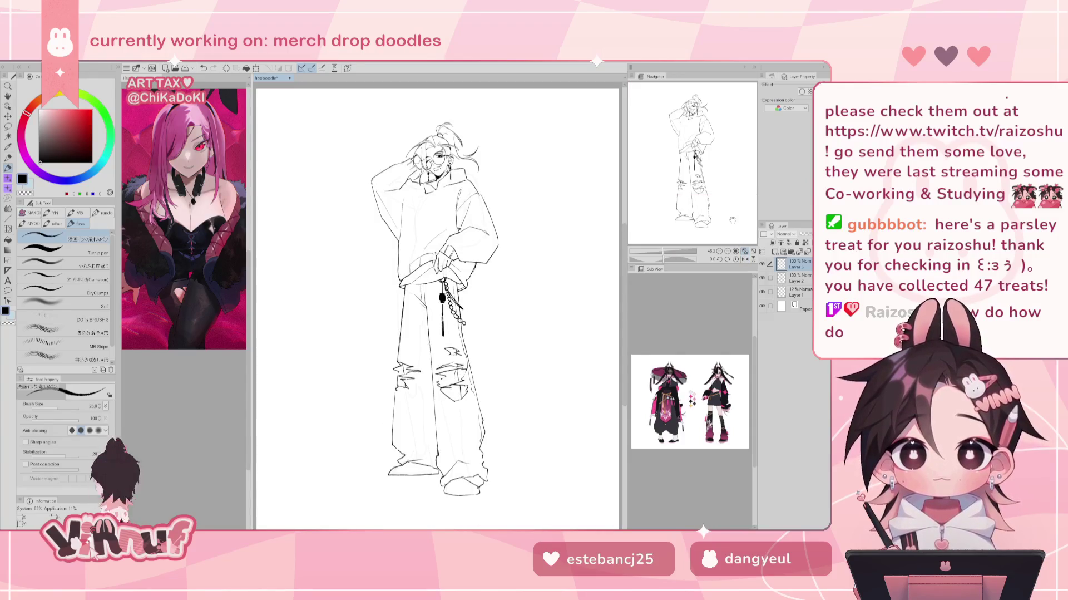
scroll(672, 243, up, 5)
drag(695, 189, 695, 153)
key(h)
scroll(650, 140, down, 1)
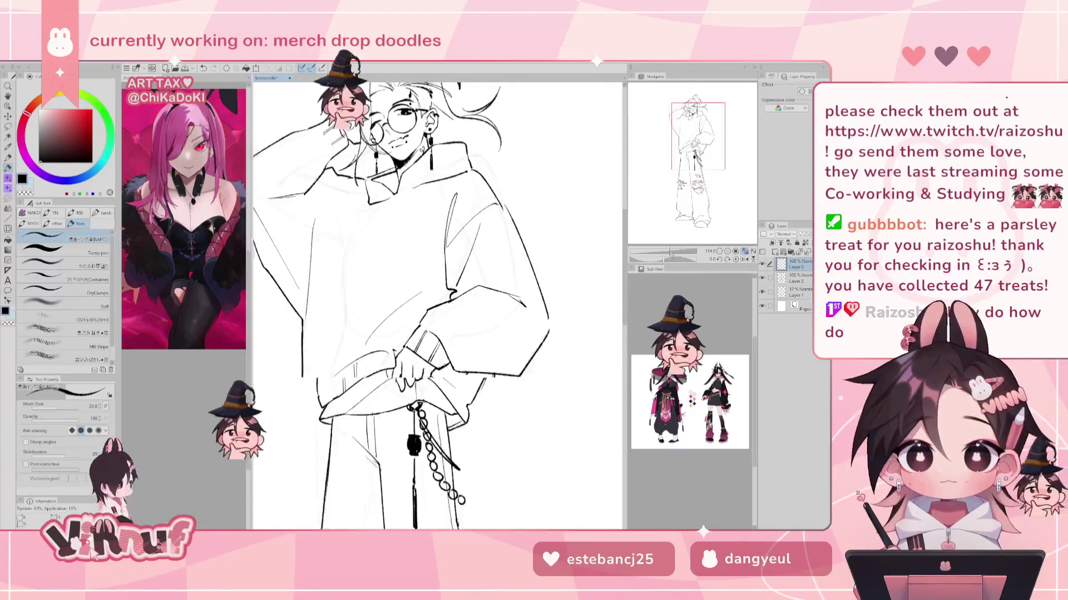
drag(650, 140, 657, 130)
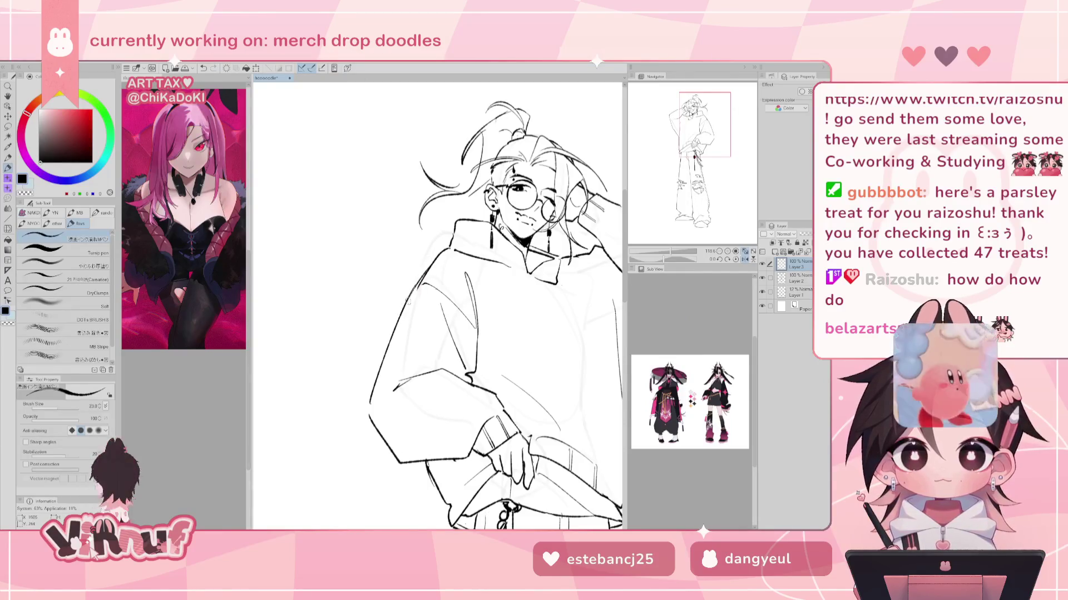
Merge the glasses Layer 3 down into Layer 2 and reframe the full figure
key(e)
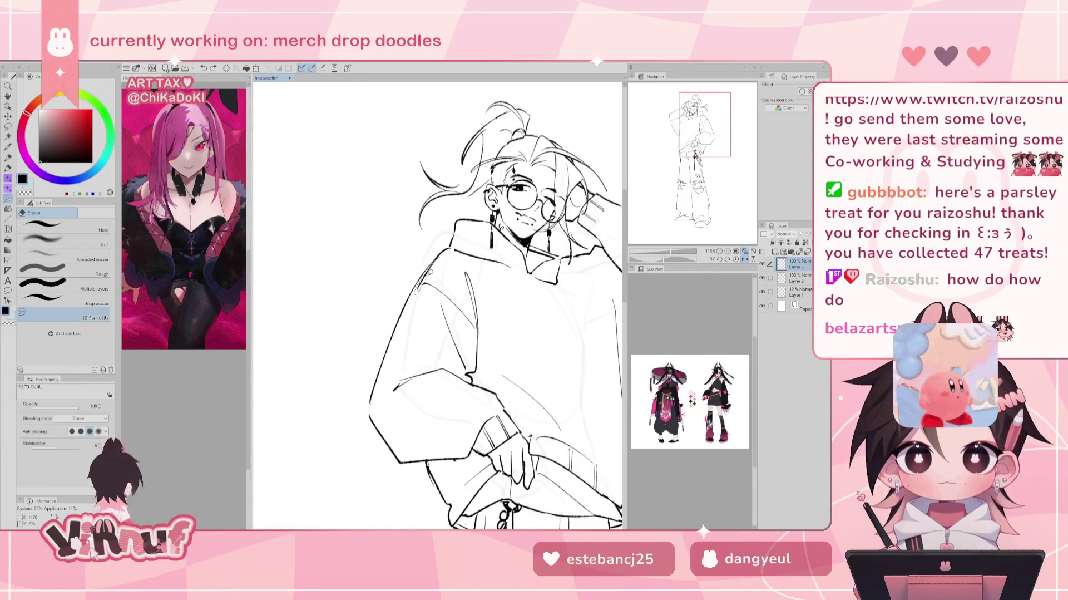
key(ctrl+e)
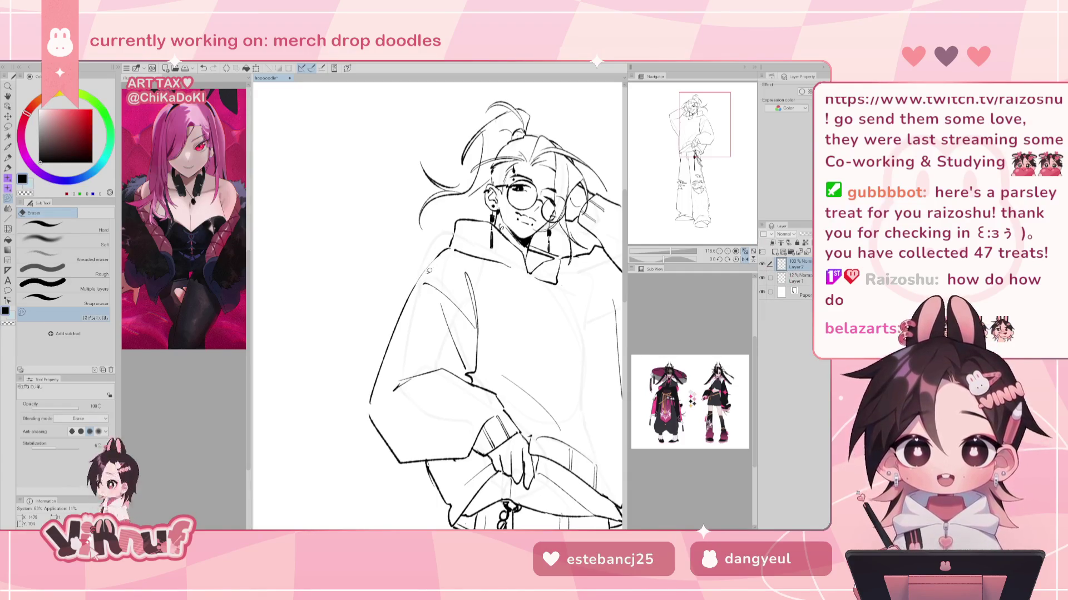
scroll(483, 209, right, 3)
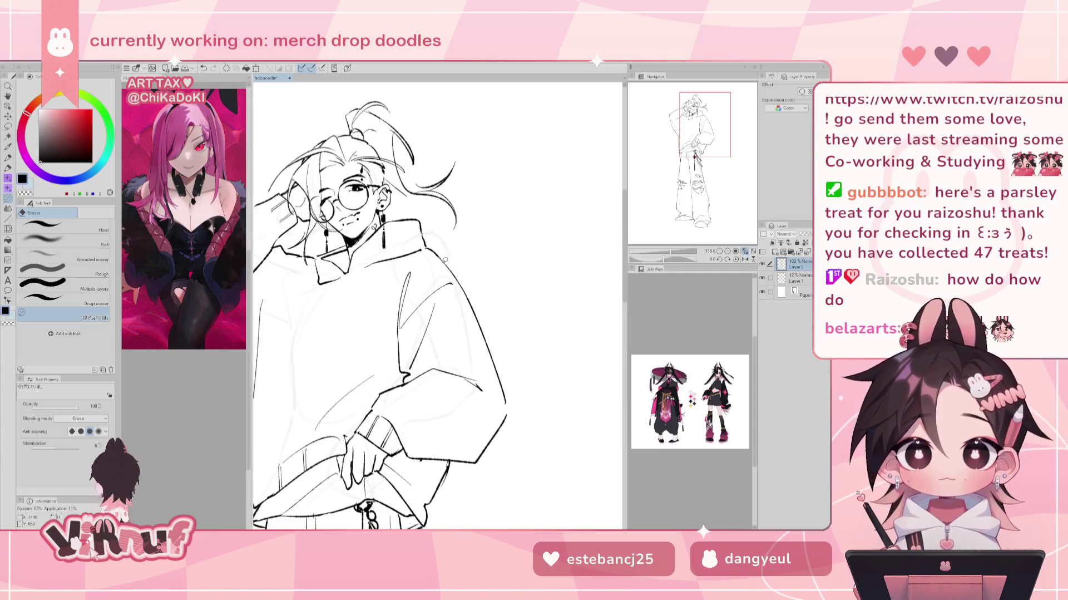
key(p)
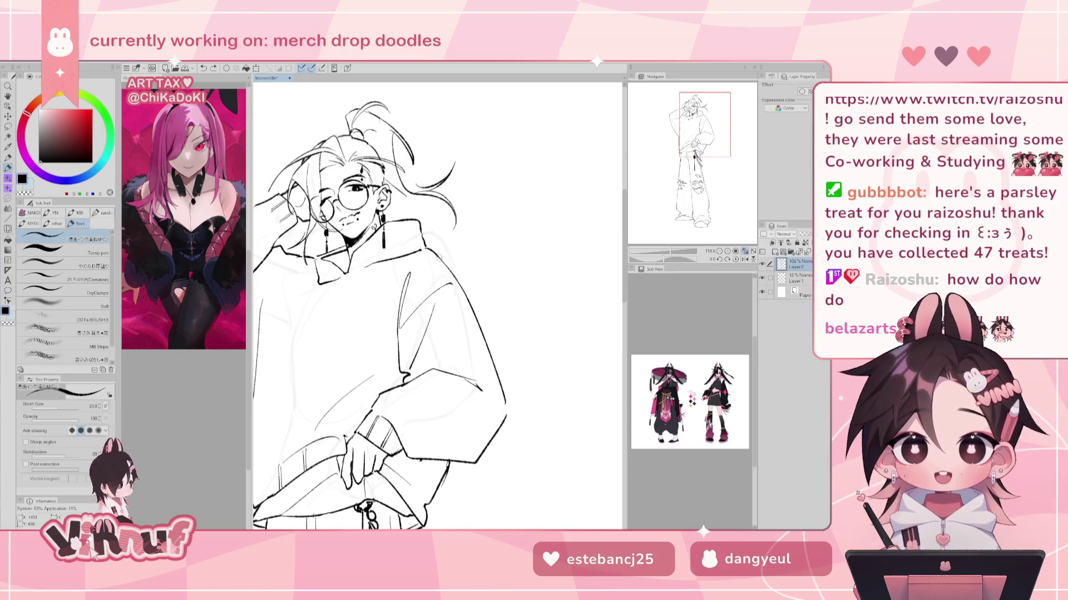
drag(672, 252, 669, 252)
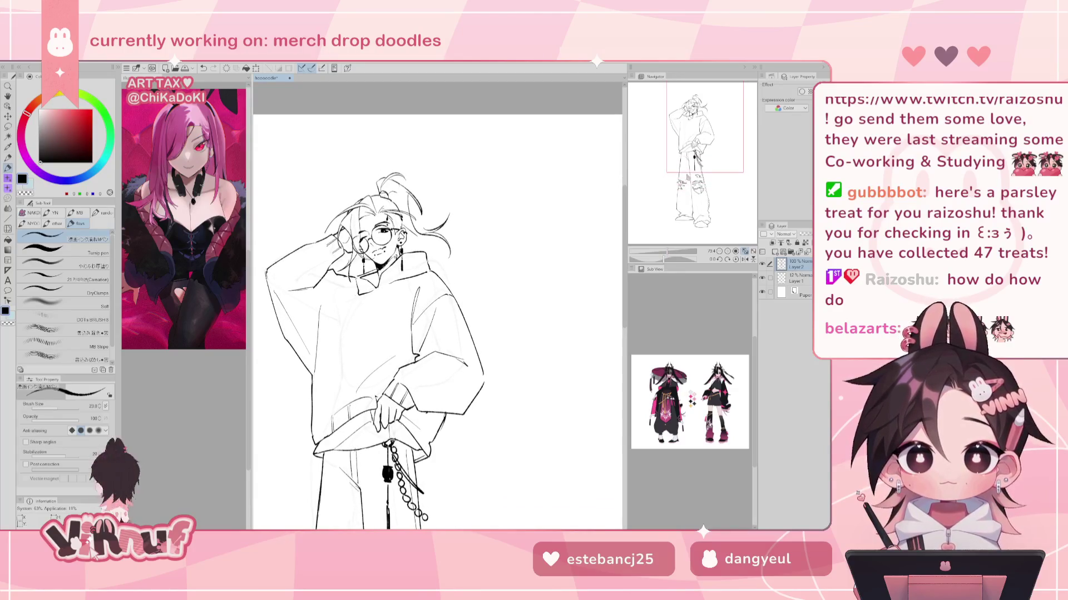
drag(683, 168, 678, 172)
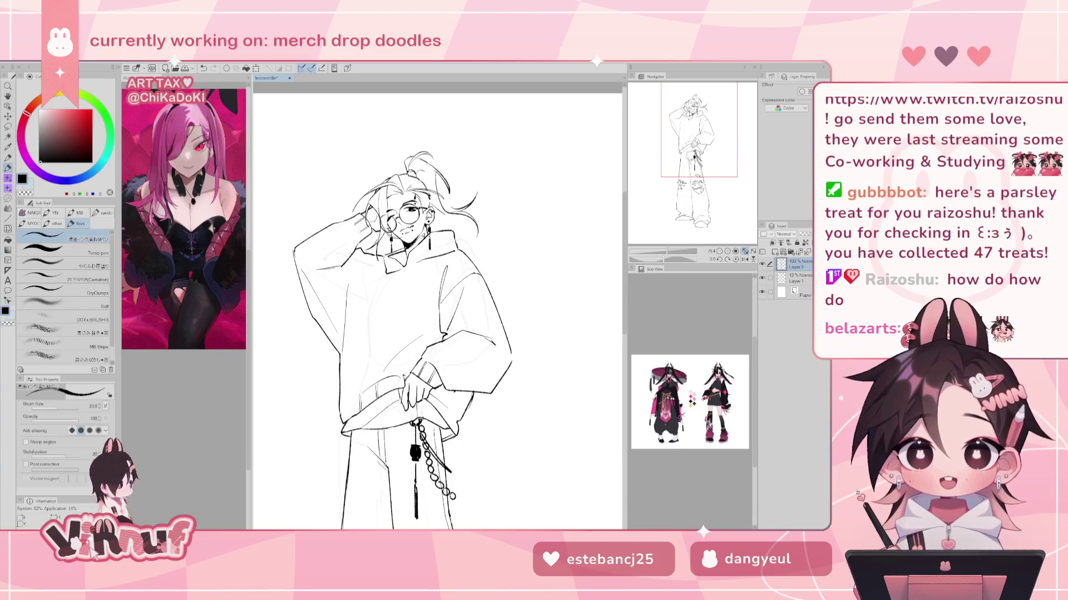
scroll(438, 306, down, 2)
scroll(438, 306, down, 2)
scroll(438, 306, down, 2)
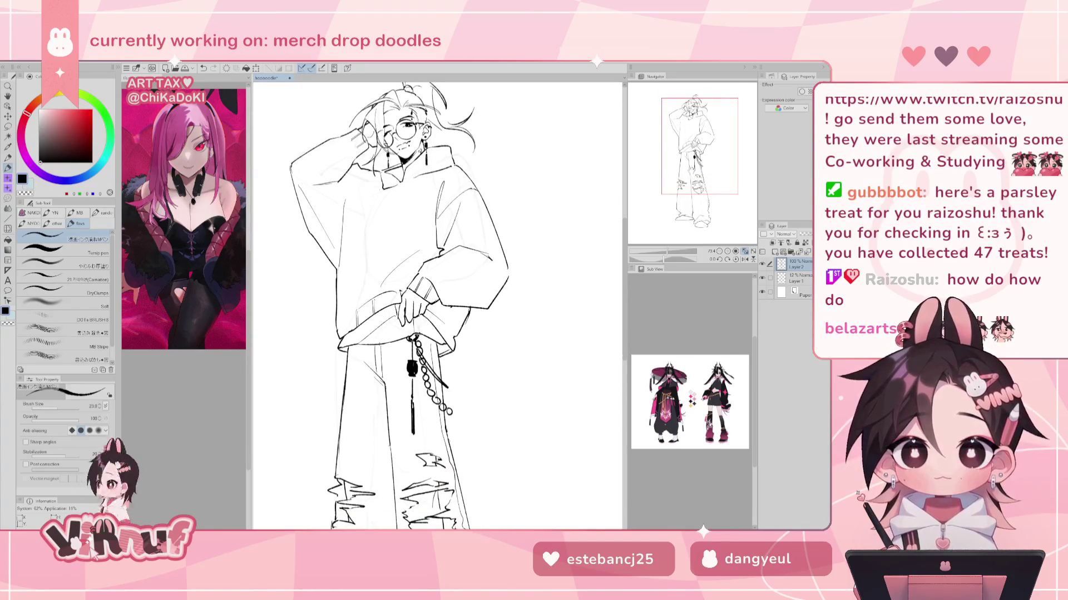
scroll(437, 306, up, 2)
scroll(426, 306, down, 1)
scroll(427, 306, down, 2)
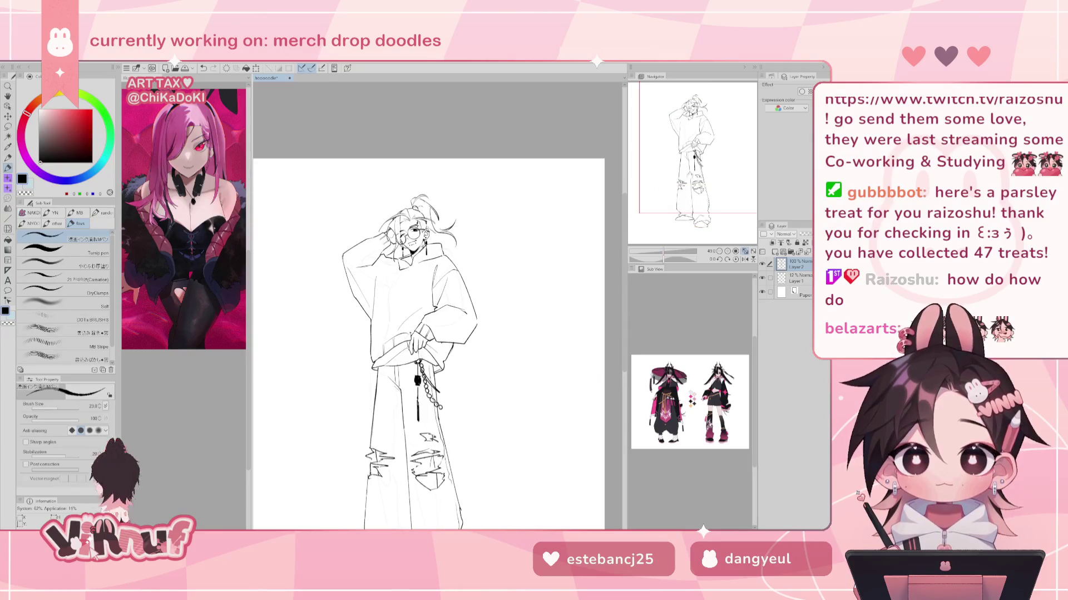
scroll(427, 306, down, 2)
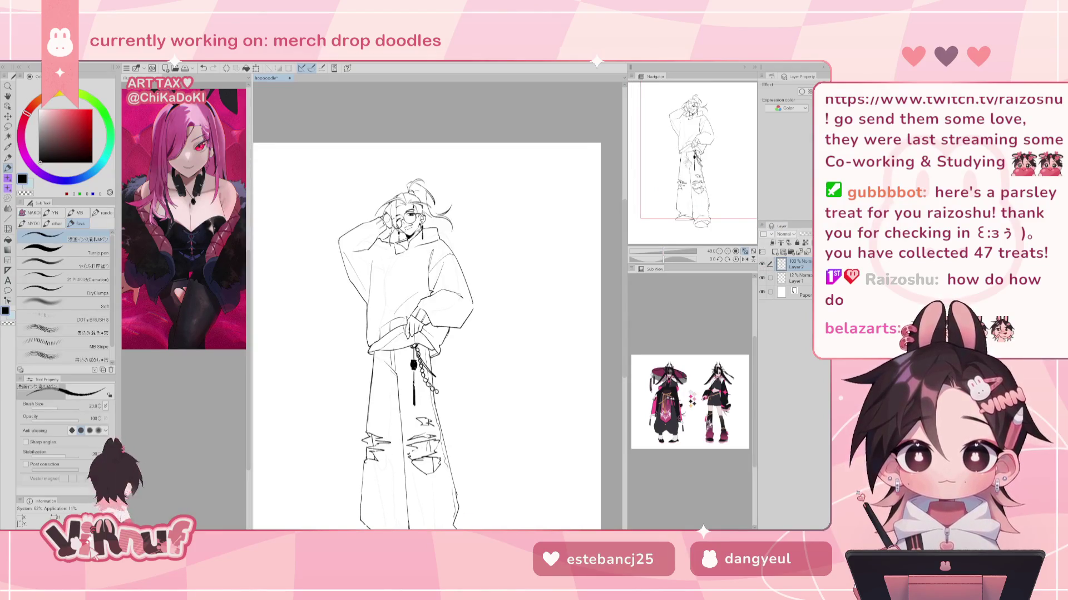
scroll(426, 306, down, 2)
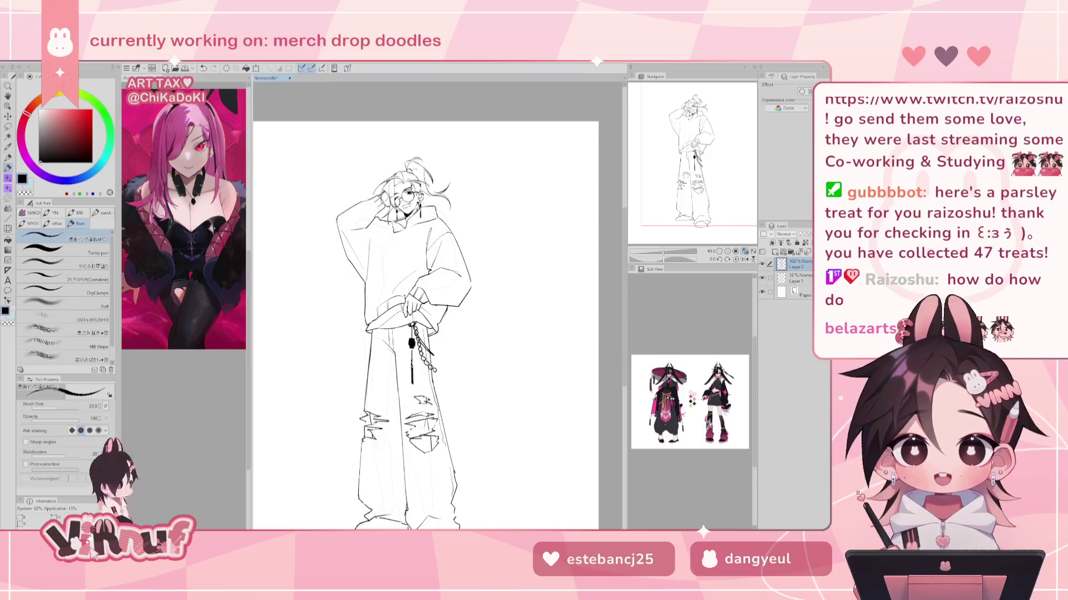
drag(423, 333, 445, 242)
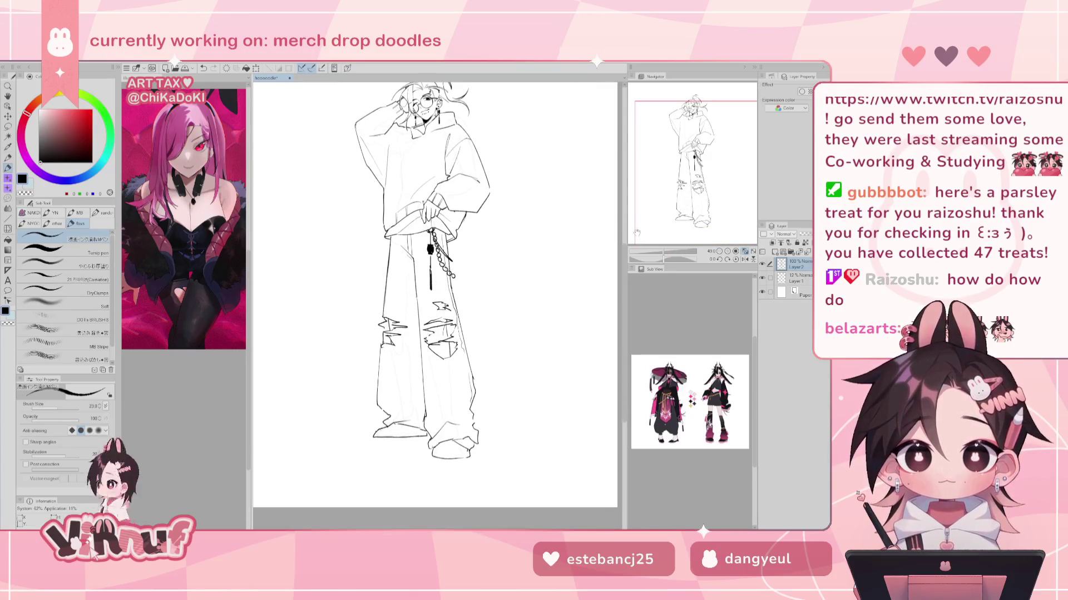
key(e)
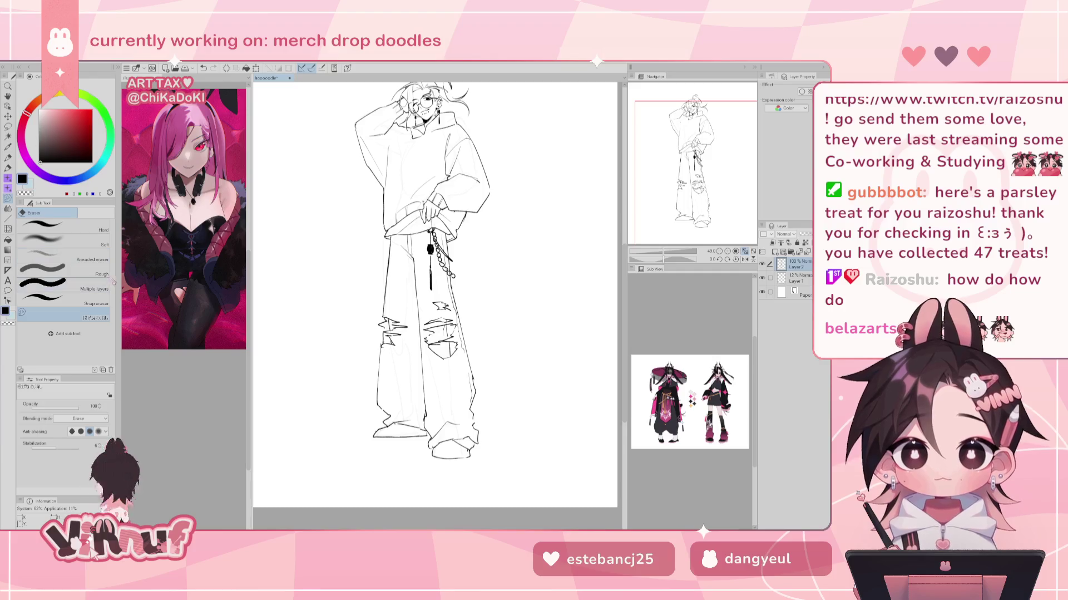
Fill the left and right shoes solid black using Fill with Refer other layers
key(g)
click(83, 244)
click(412, 426)
click(392, 431)
key(ctrl+z)
key(ctrl+z)
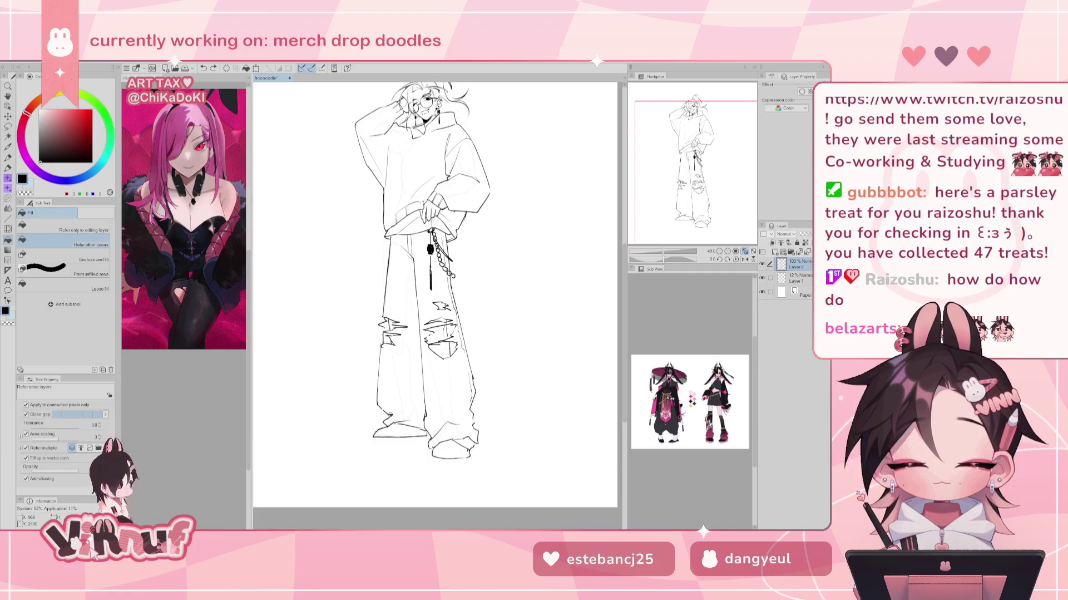
click(408, 427)
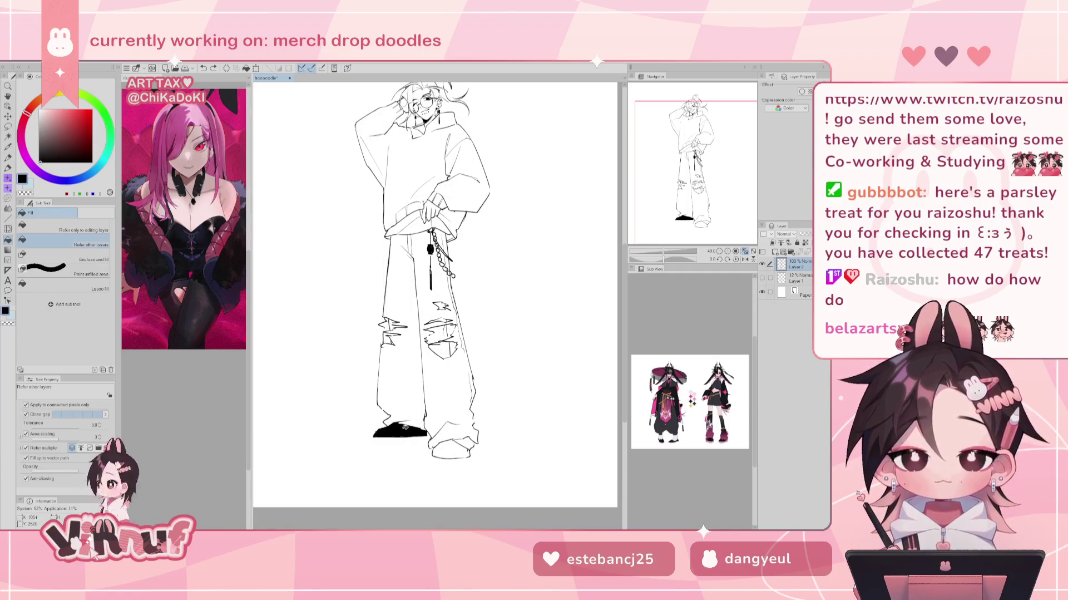
click(453, 444)
mouse_move(713, 201)
mouse_down()
mouse_move(714, 167)
mouse_move(659, 153)
mouse_up()
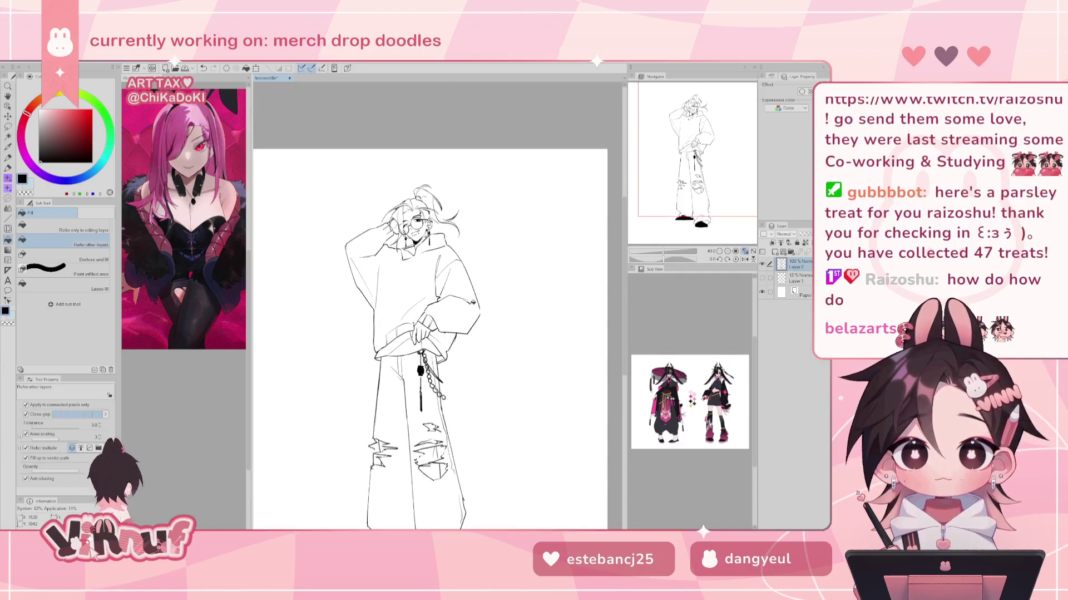
drag(670, 253, 675, 253)
key(p)
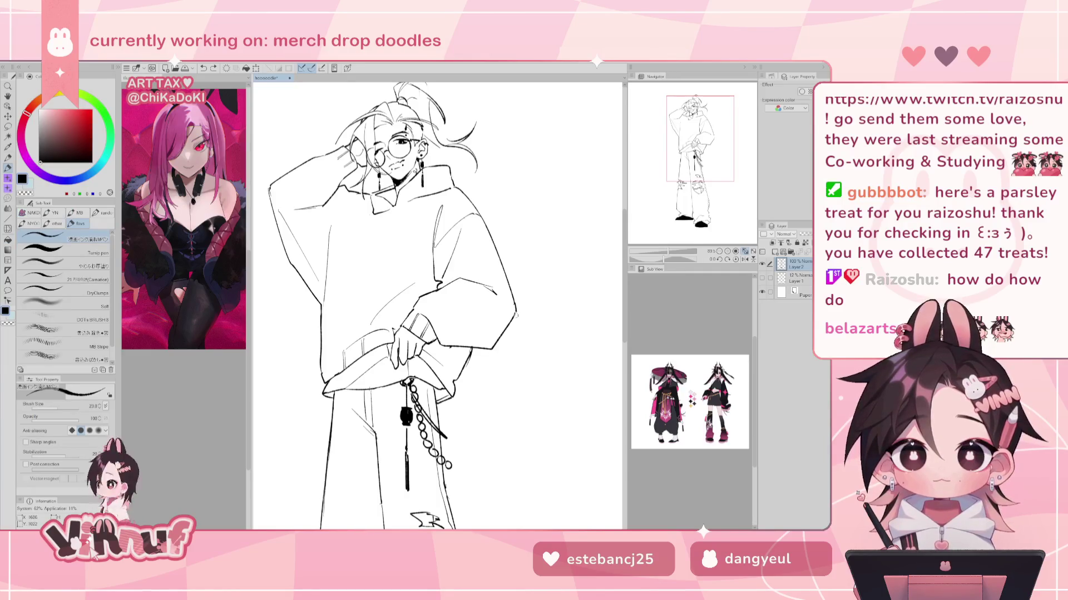
Erase the stray lines at the hoodie's lower hem left of the hand
mouse_move(492, 317)
mouse_down()
mouse_move(517, 321)
mouse_move(469, 341)
mouse_up()
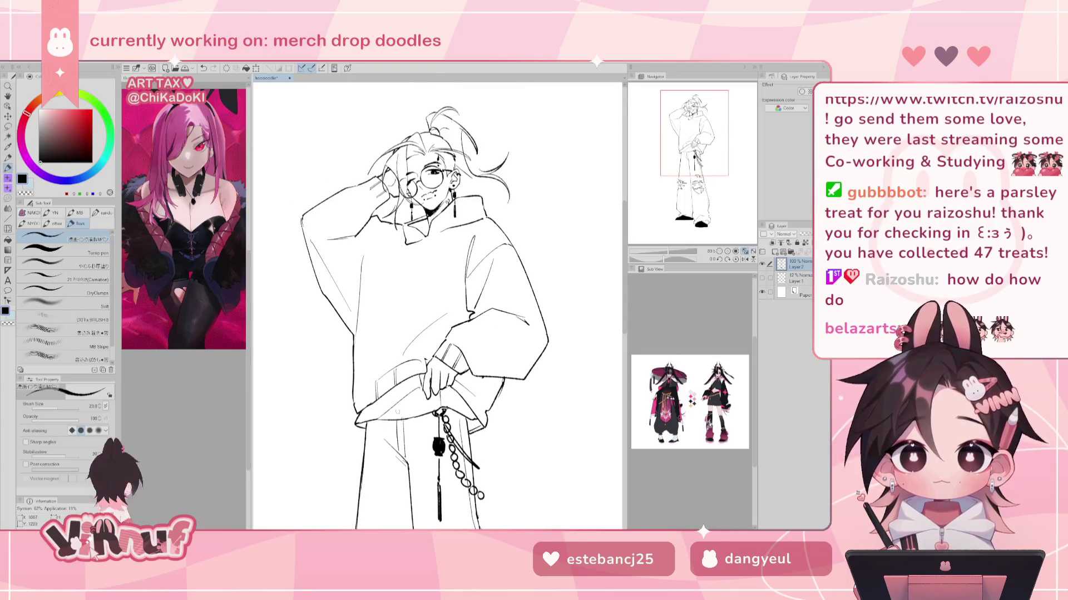
key(e)
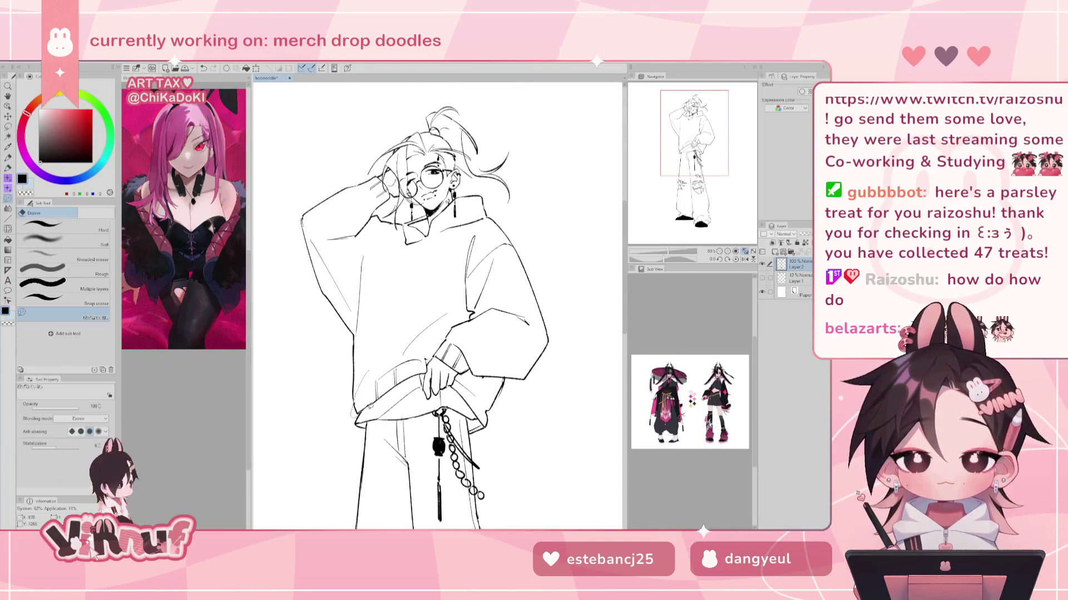
drag(425, 372, 422, 372)
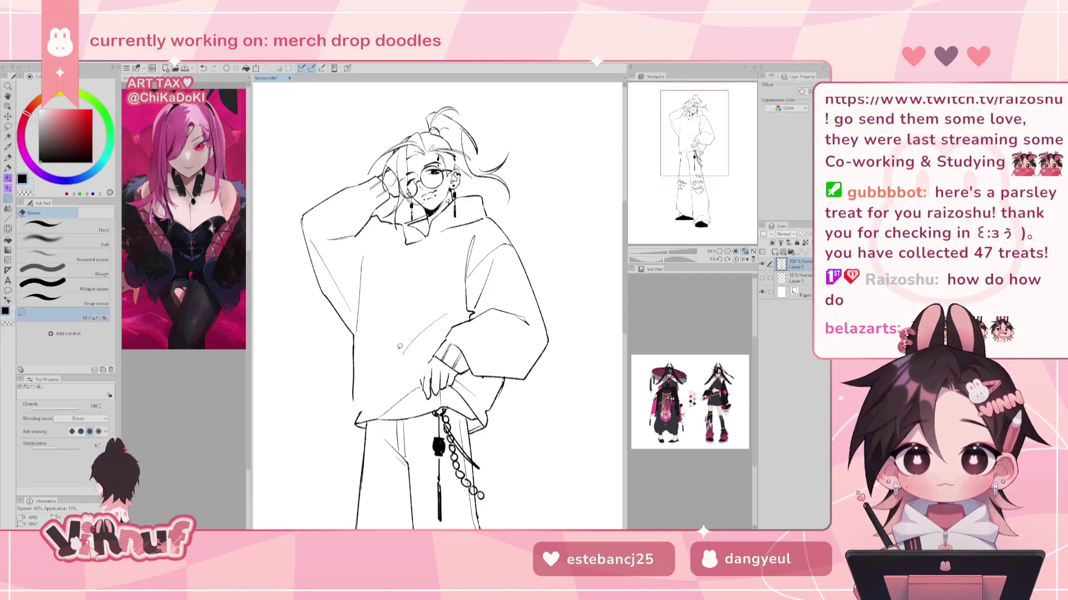
key(p)
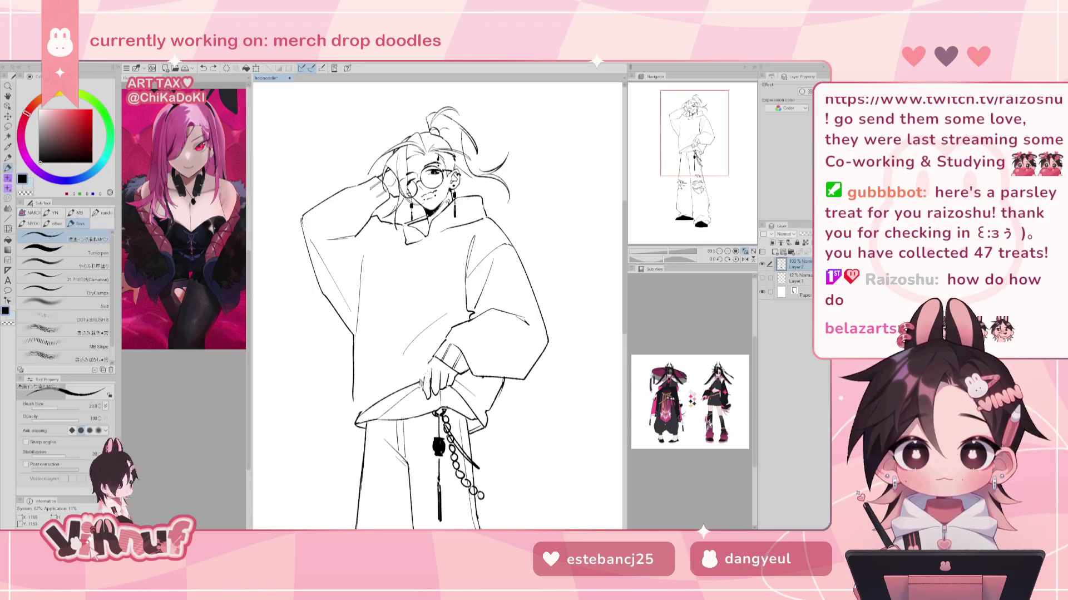
Try short pen strokes on the hand near the hem and undo them
key(ctrl+z)
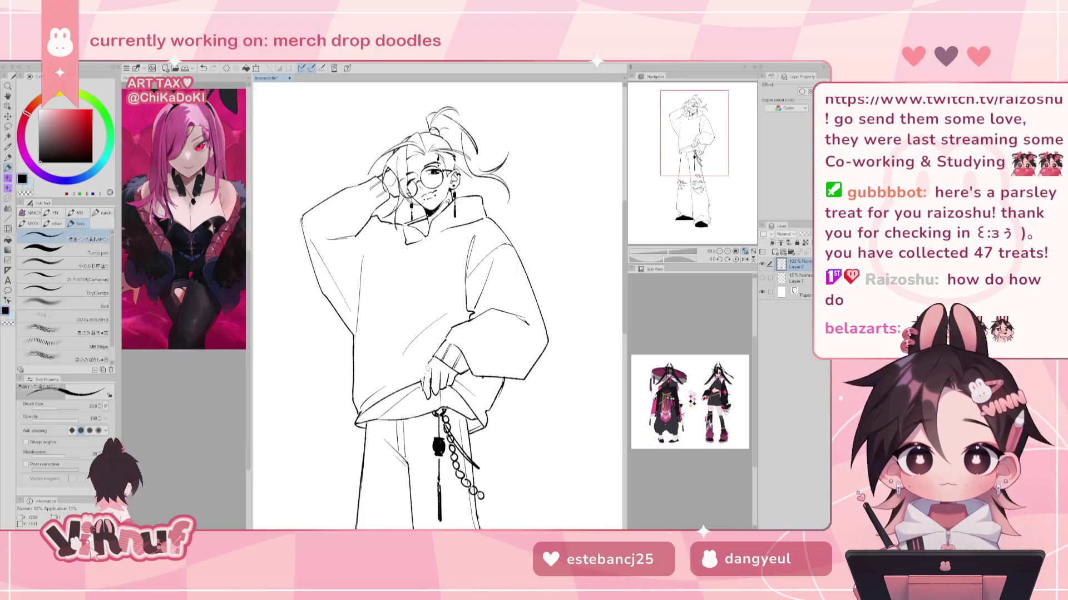
mouse_move(400, 379)
mouse_down()
mouse_move(426, 359)
mouse_move(420, 382)
mouse_up()
key(ctrl+z)
key(ctrl+z)
key(ctrl+z)
key(ctrl+z)
key(ctrl+z)
key(ctrl+z)
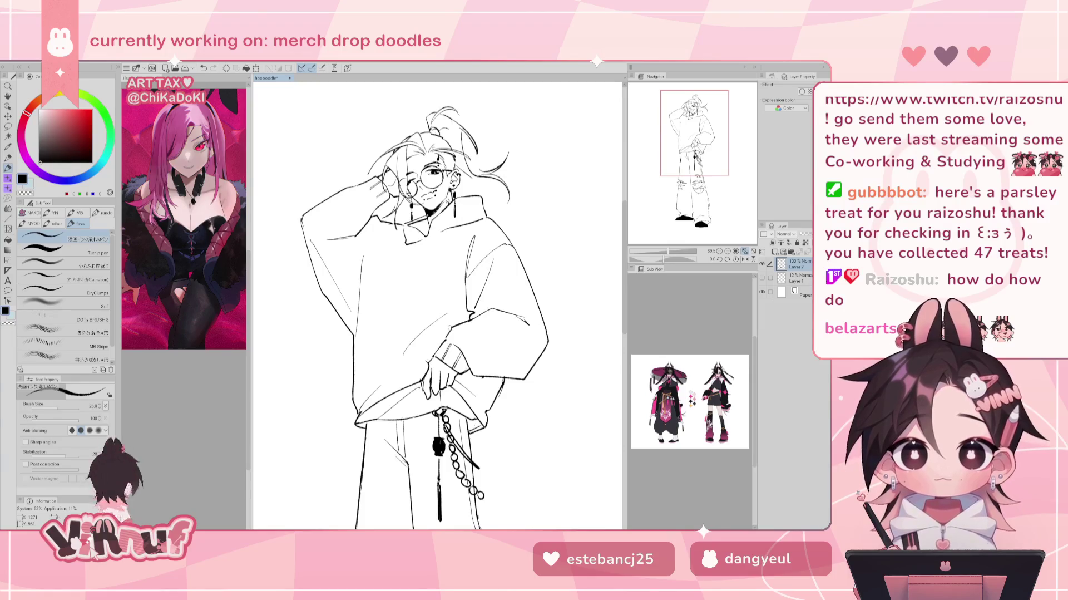
key(ctrl+z)
drag(434, 343, 421, 363)
key(ctrl+z)
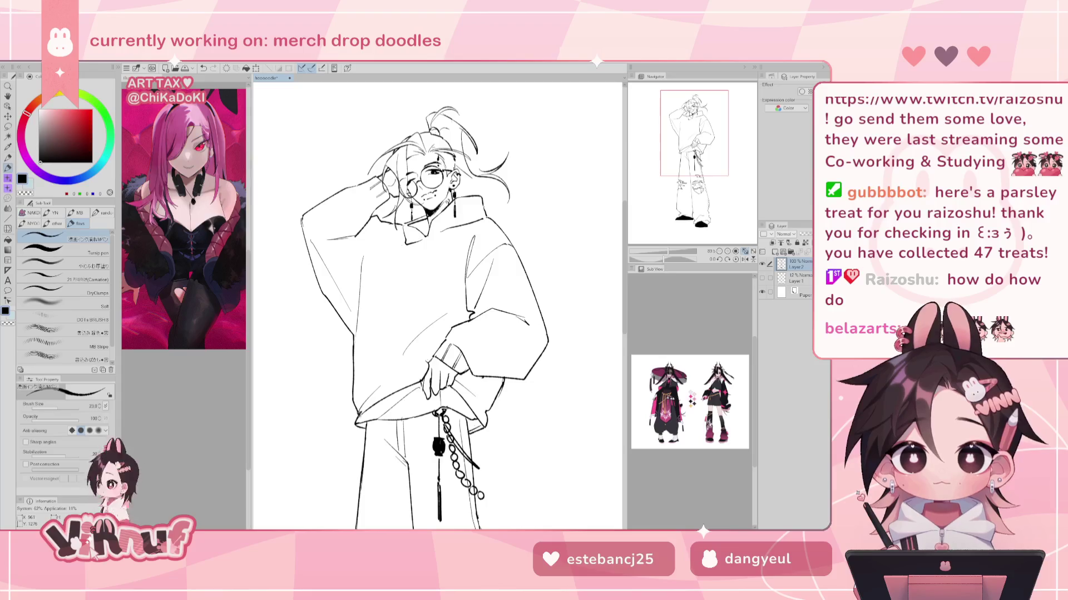
key(e)
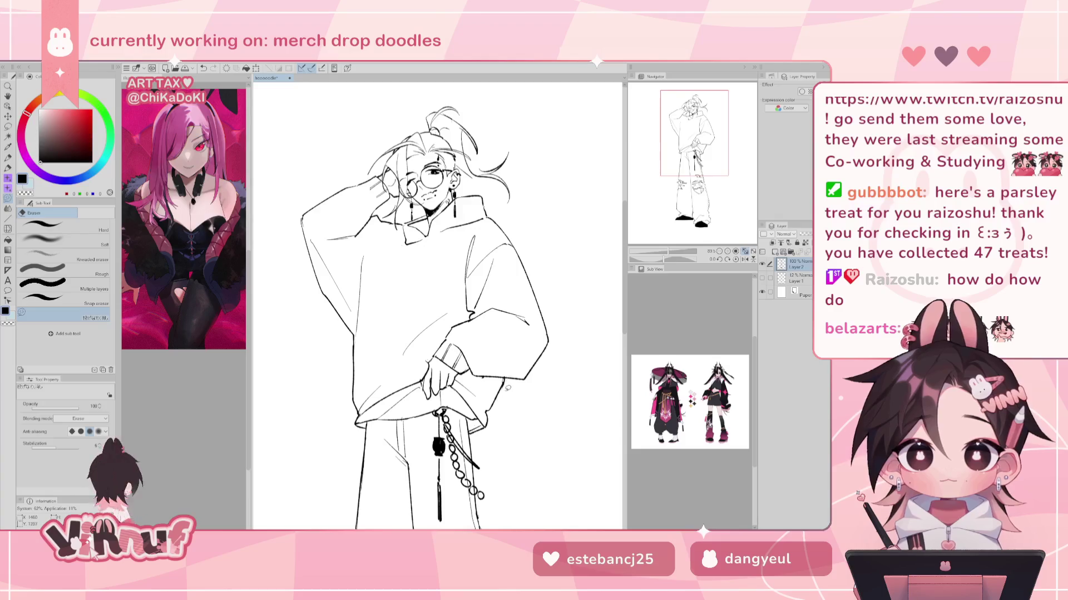
Fill the hoodie body solid black on Layer 1
key(g)
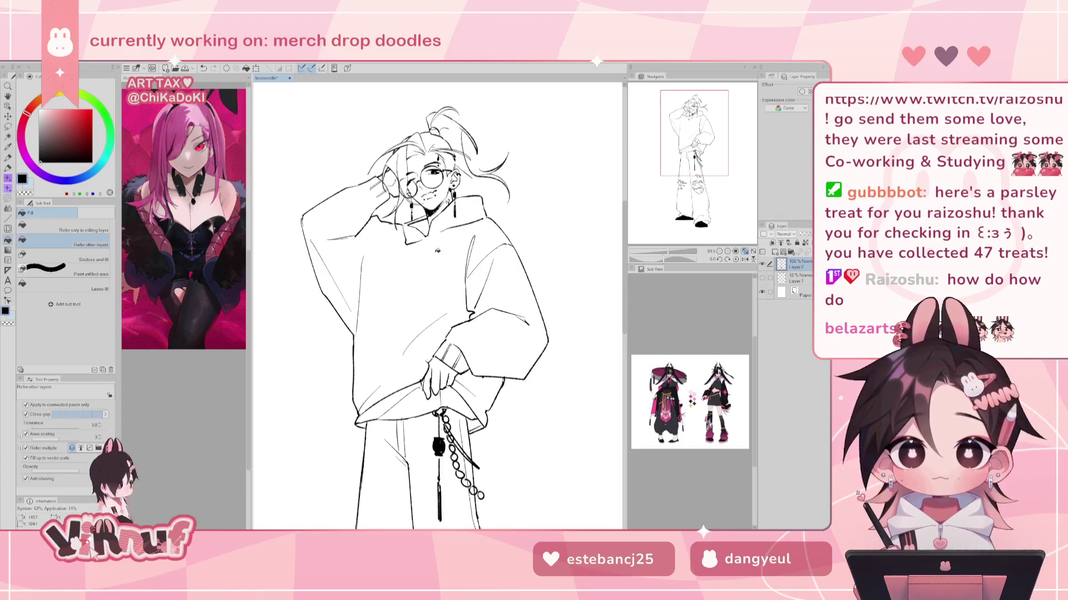
click(447, 242)
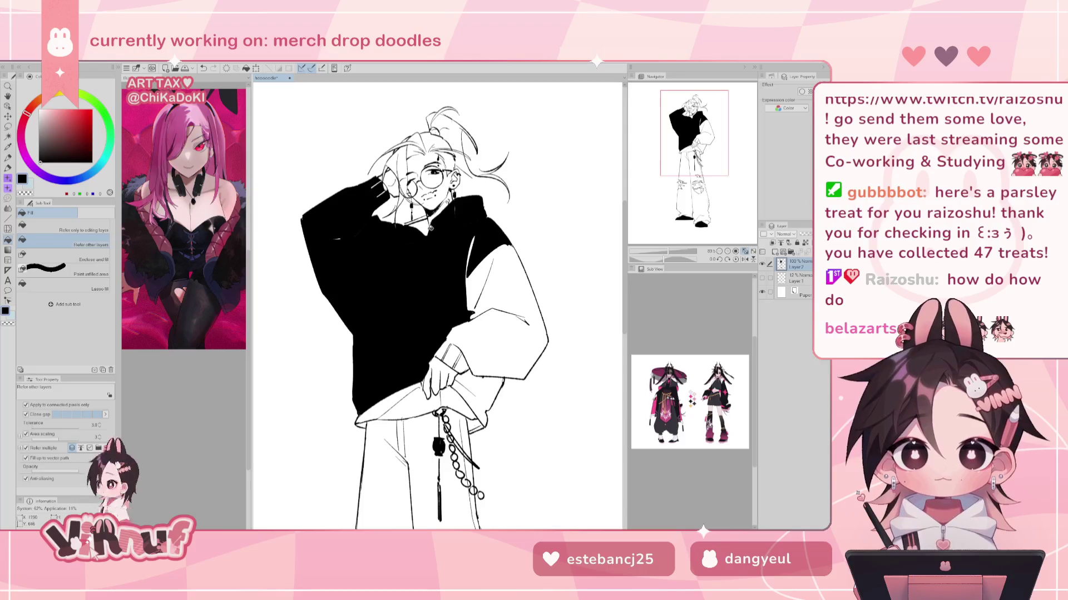
key(ctrl+z)
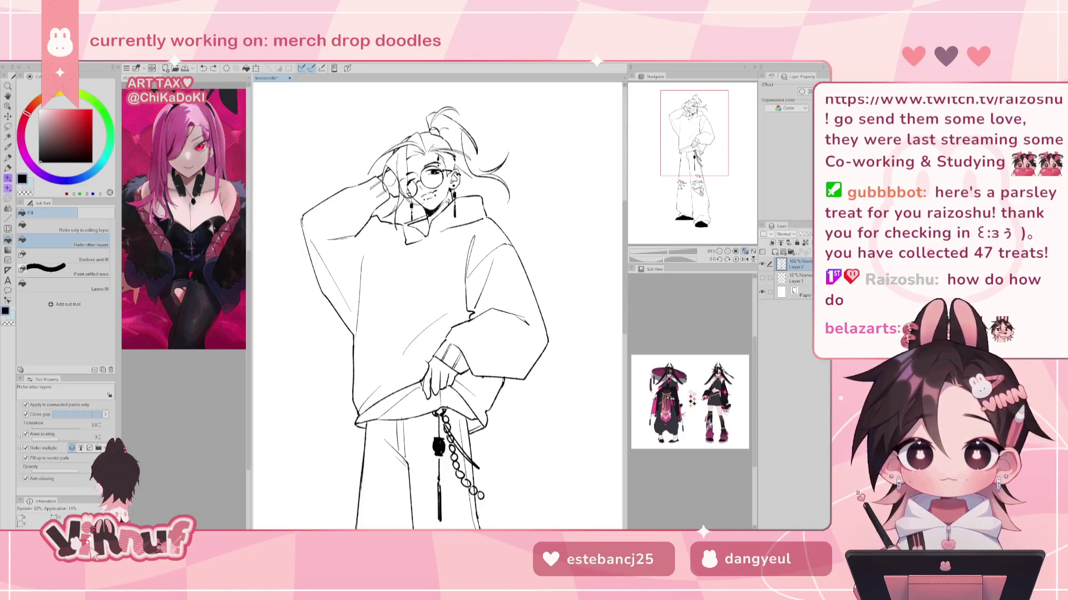
scroll(437, 305, down, 10)
scroll(438, 305, up, 3)
scroll(437, 305, up, 3)
scroll(438, 305, up, 3)
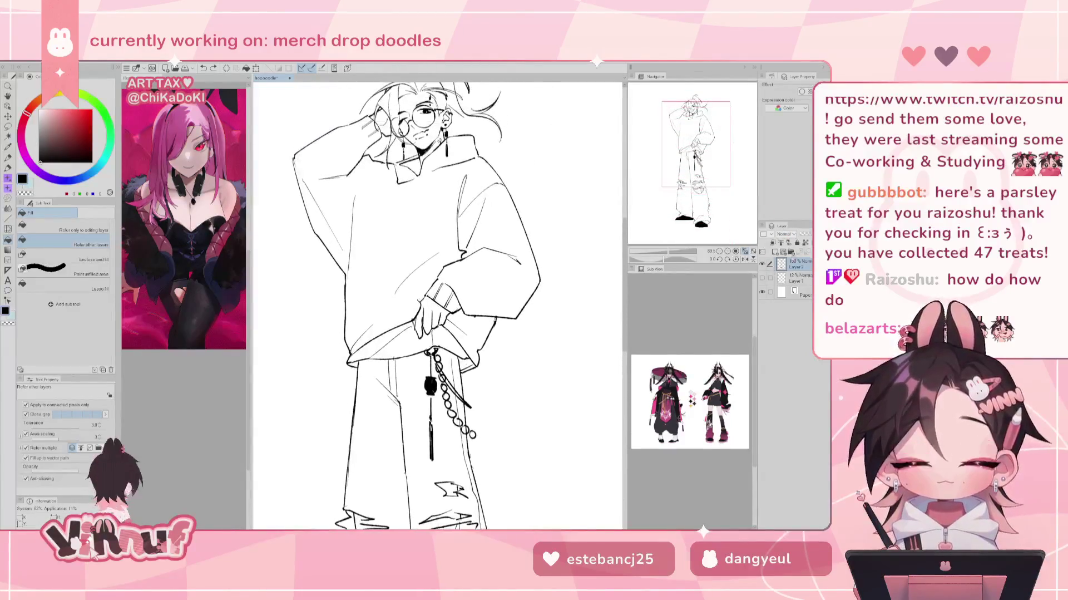
click(800, 277)
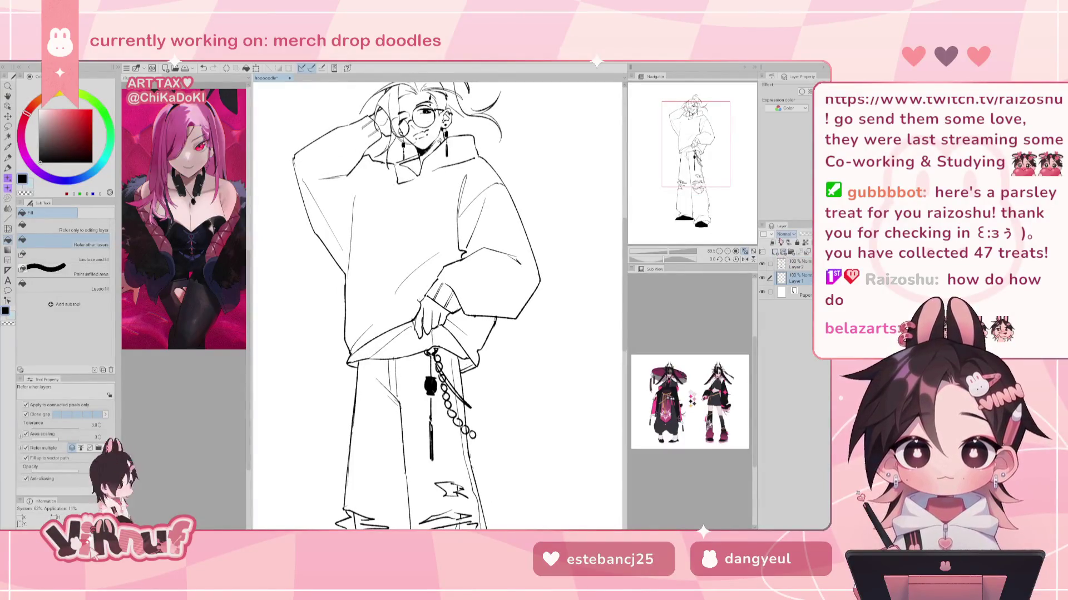
click(398, 259)
key(ctrl+z)
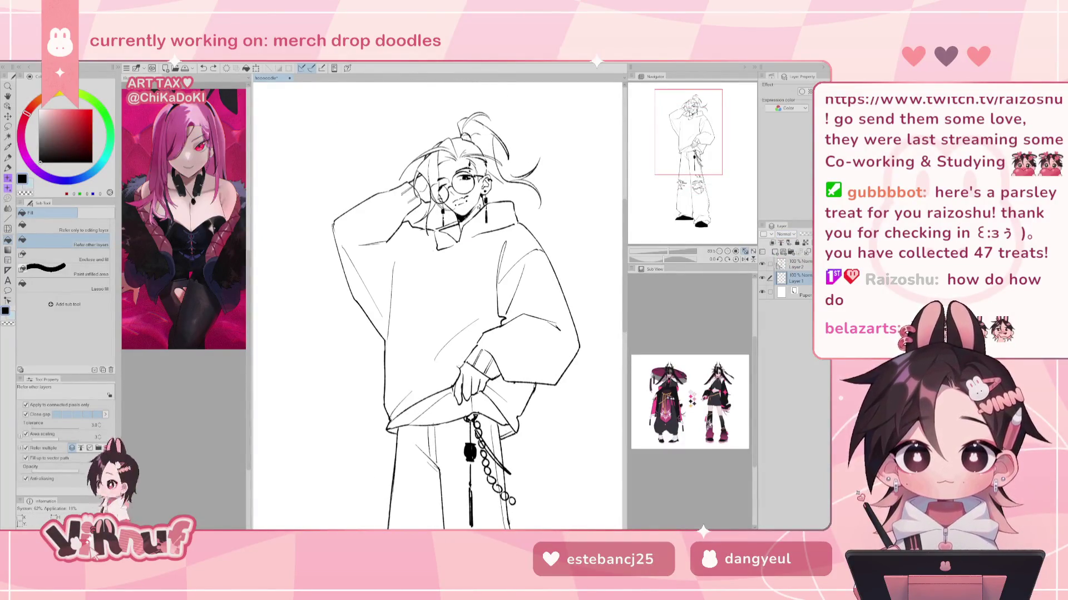
click(460, 316)
Fill the sleeve cuff gaps, chest patch and lower-right hem gap black
click(495, 367)
key(ctrl+z)
click(492, 368)
click(483, 361)
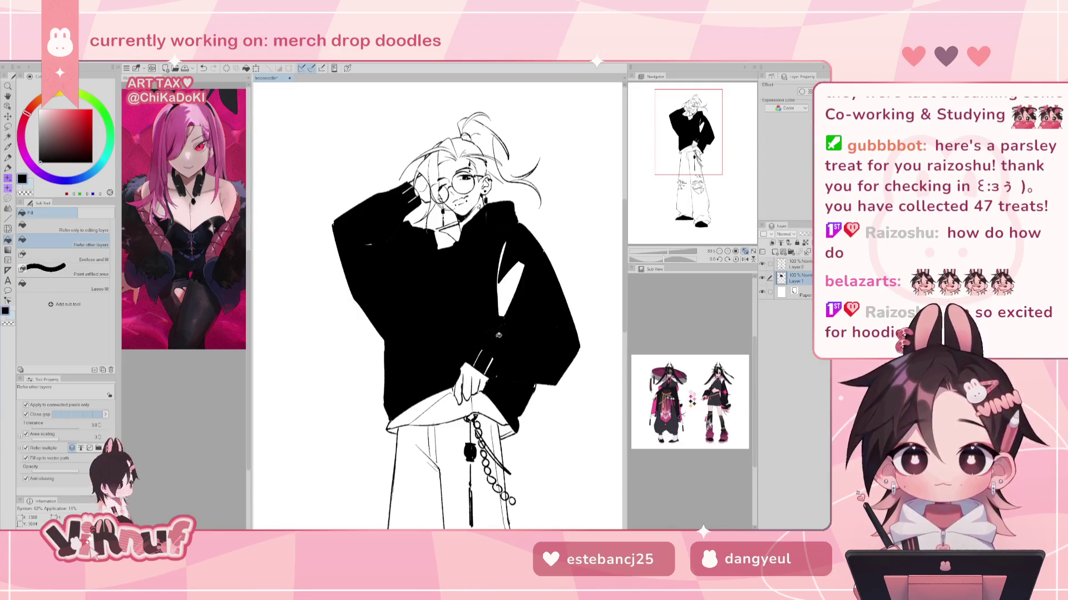
click(511, 271)
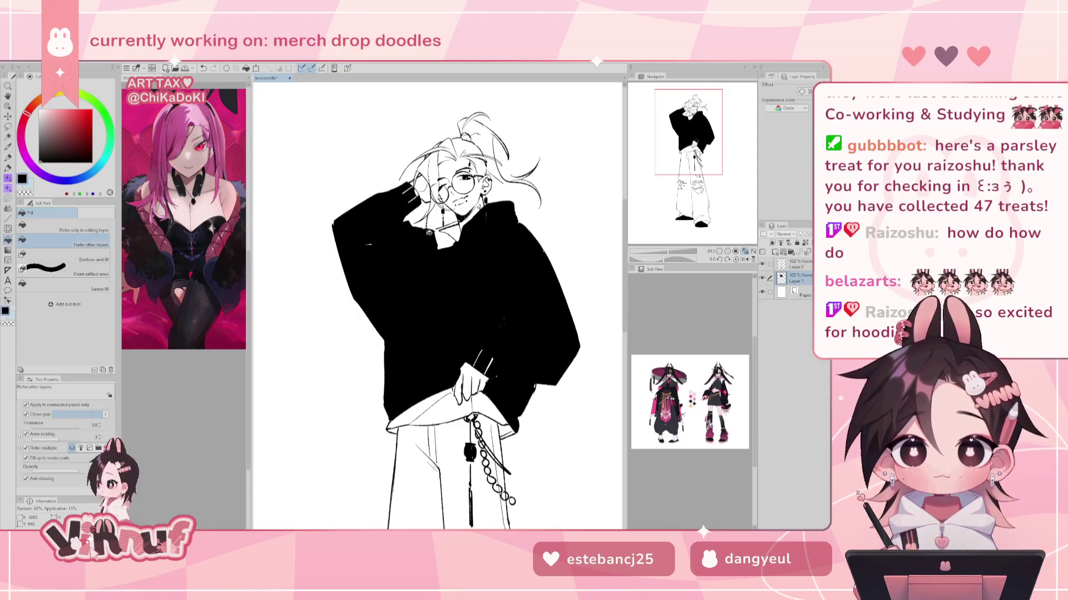
click(506, 430)
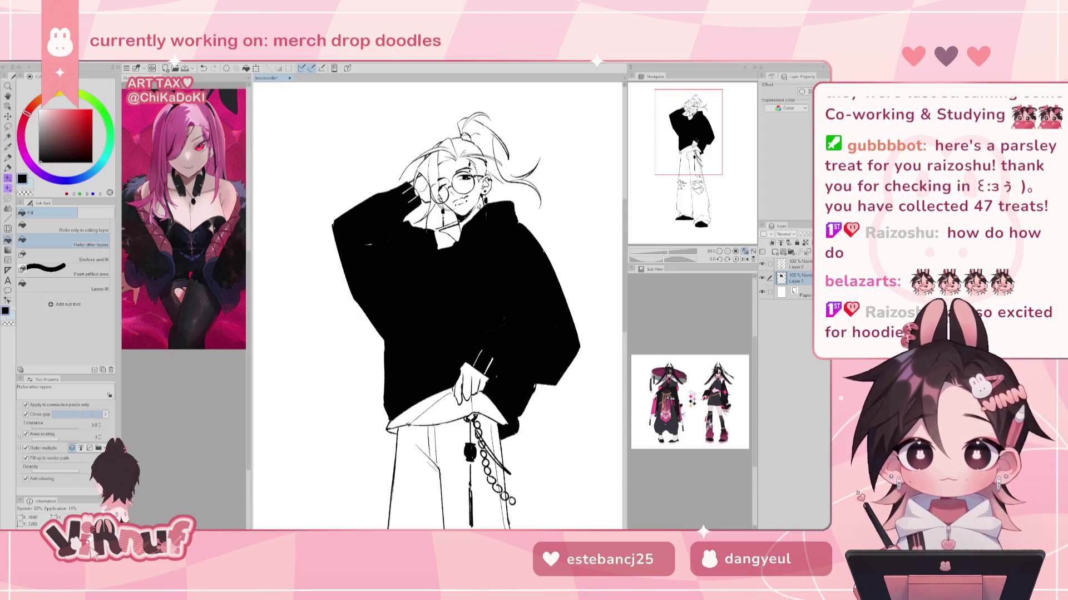
Fill the small white collar area of the hoodie black
scroll(437, 306, down, 5)
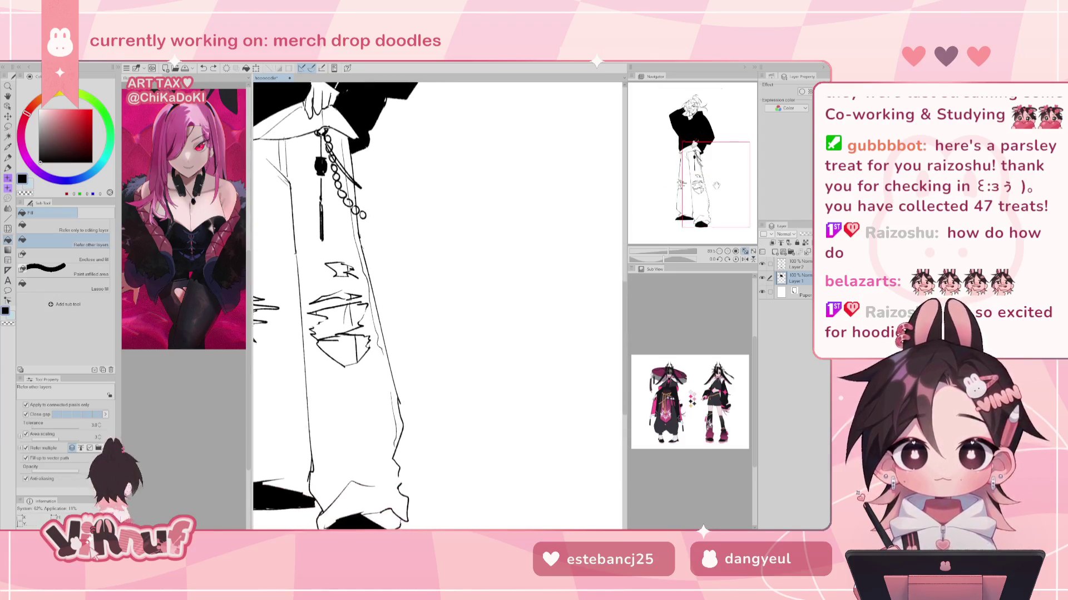
scroll(437, 306, up, 2)
scroll(437, 306, up, 1)
scroll(437, 306, up, 1)
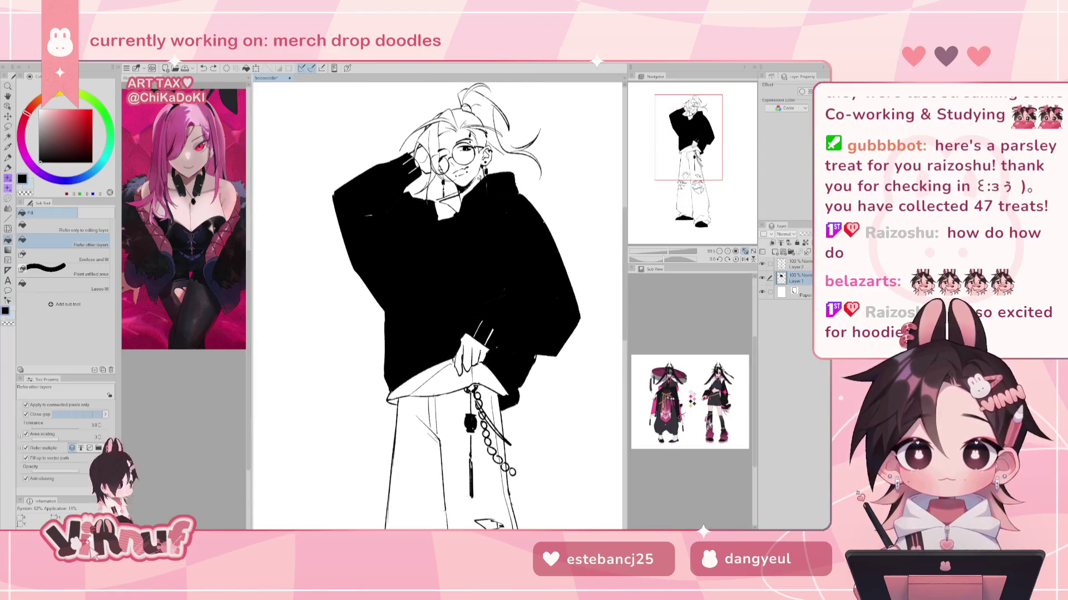
scroll(437, 306, up, 1)
scroll(437, 306, up, 1)
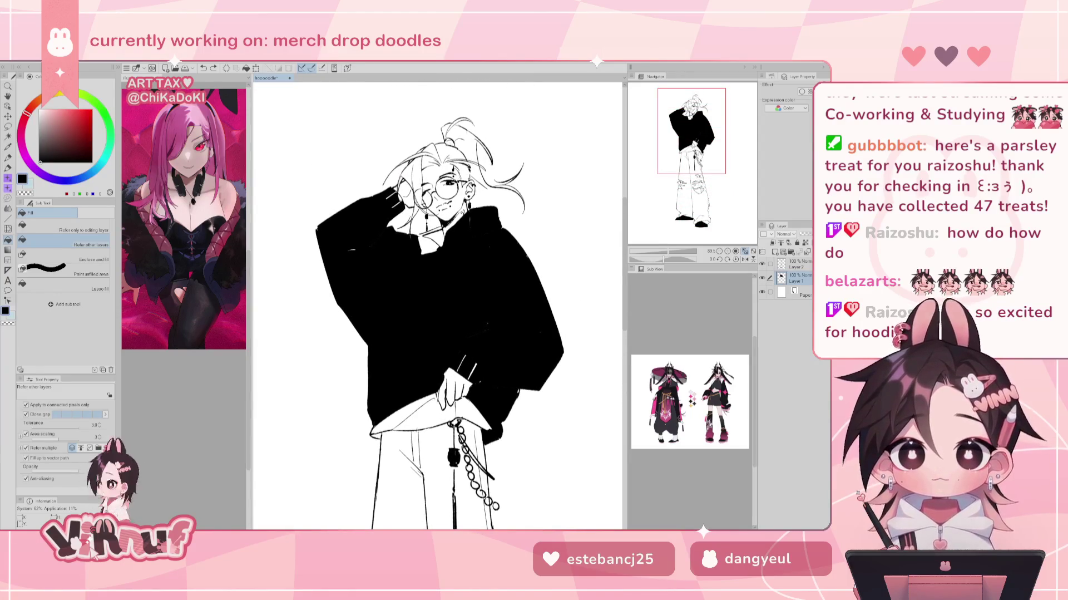
key(p)
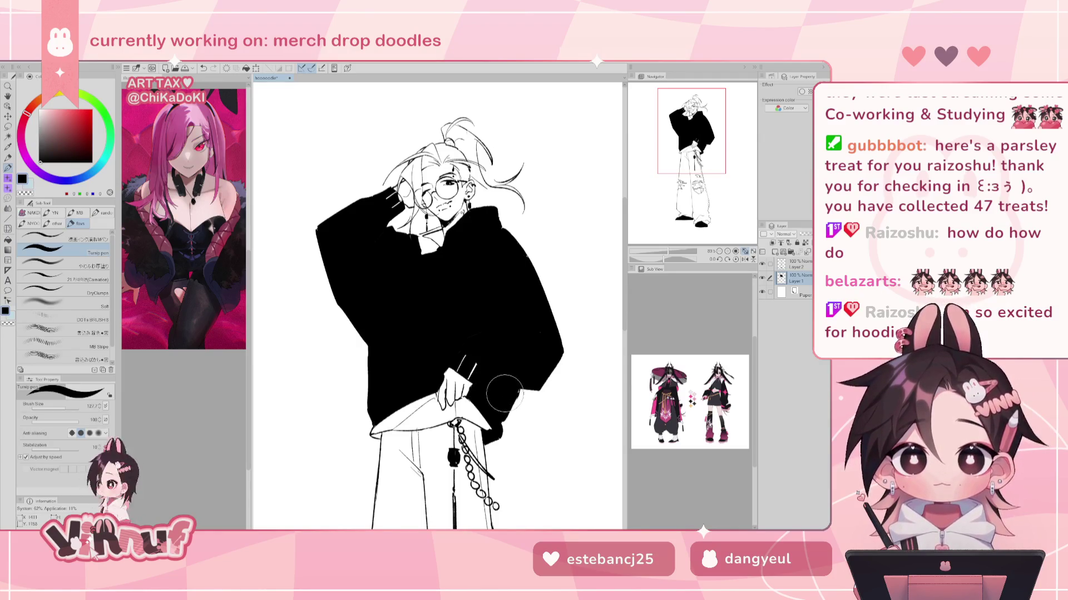
key(g)
click(433, 243)
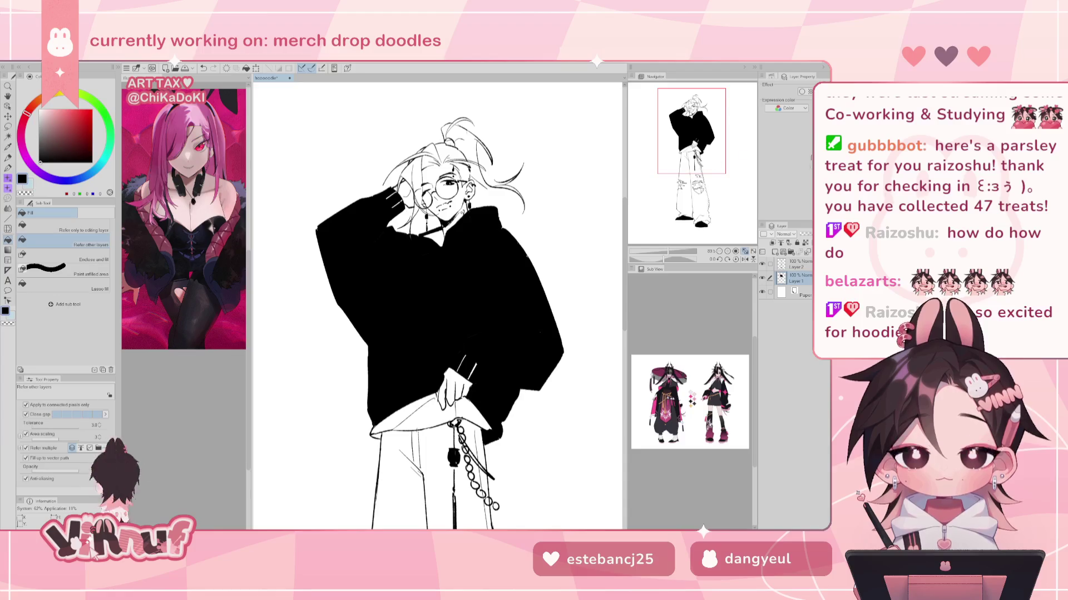
scroll(437, 305, down, 3)
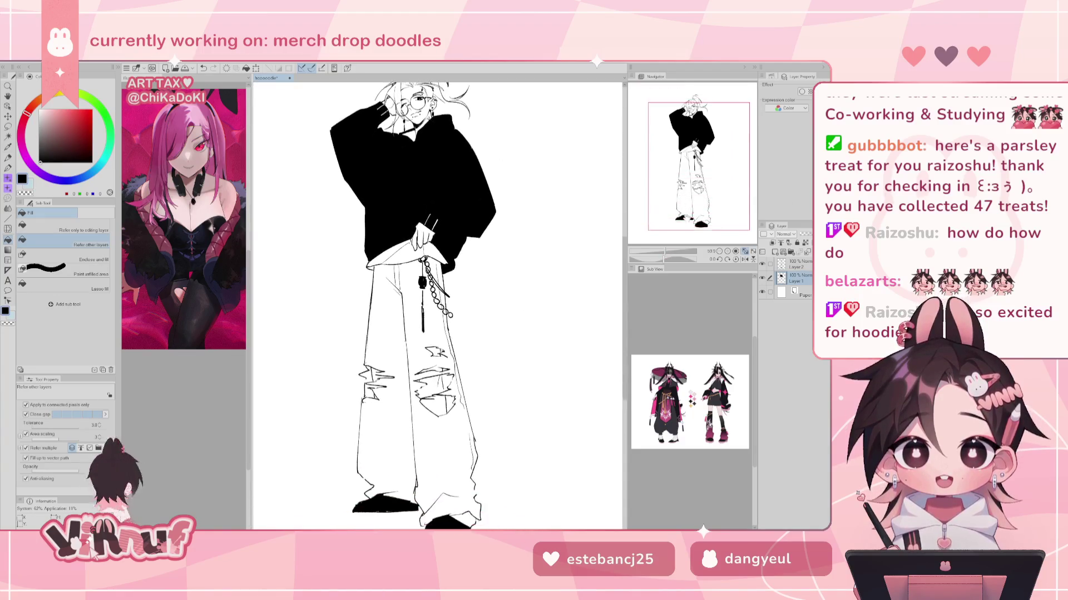
On Layer 2, draw white fold lines on the hoodie's left arm and chest
click(796, 264)
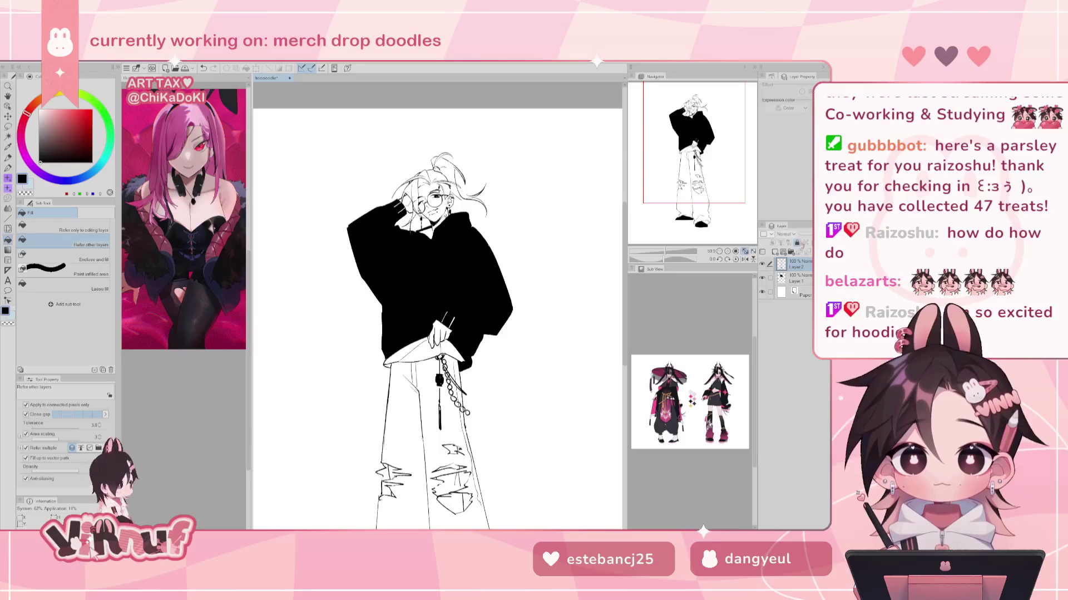
key(p)
key(x)
mouse_move(392, 232)
mouse_down()
mouse_move(368, 241)
mouse_move(385, 286)
mouse_up()
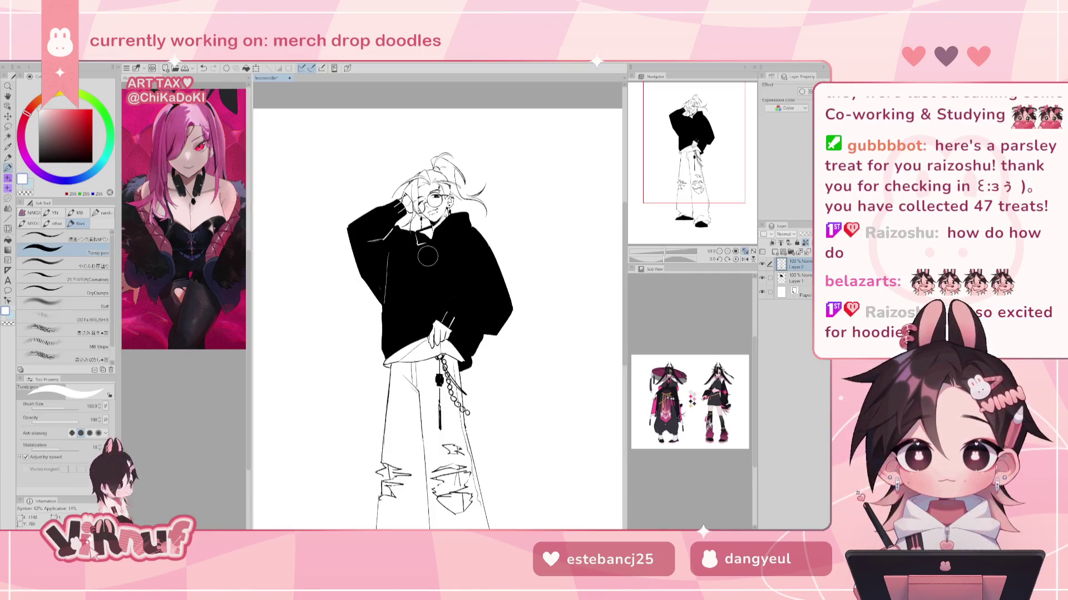
mouse_move(463, 243)
mouse_down()
mouse_move(448, 289)
mouse_move(472, 289)
mouse_up()
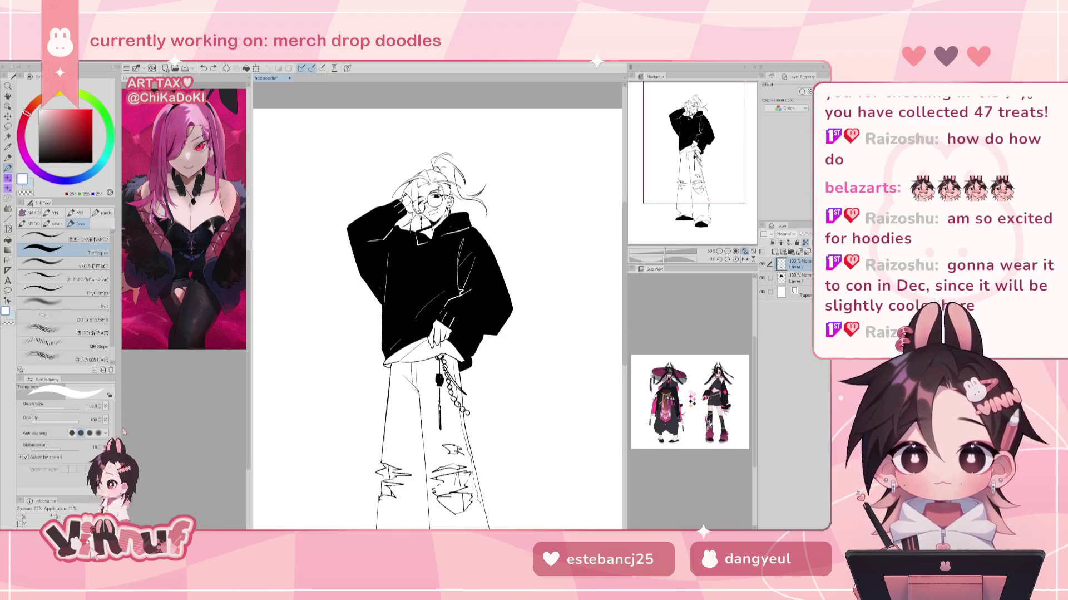
Shrink the brush below size 74 and add a small ink stroke near the earring
drag(83, 414, 63, 409)
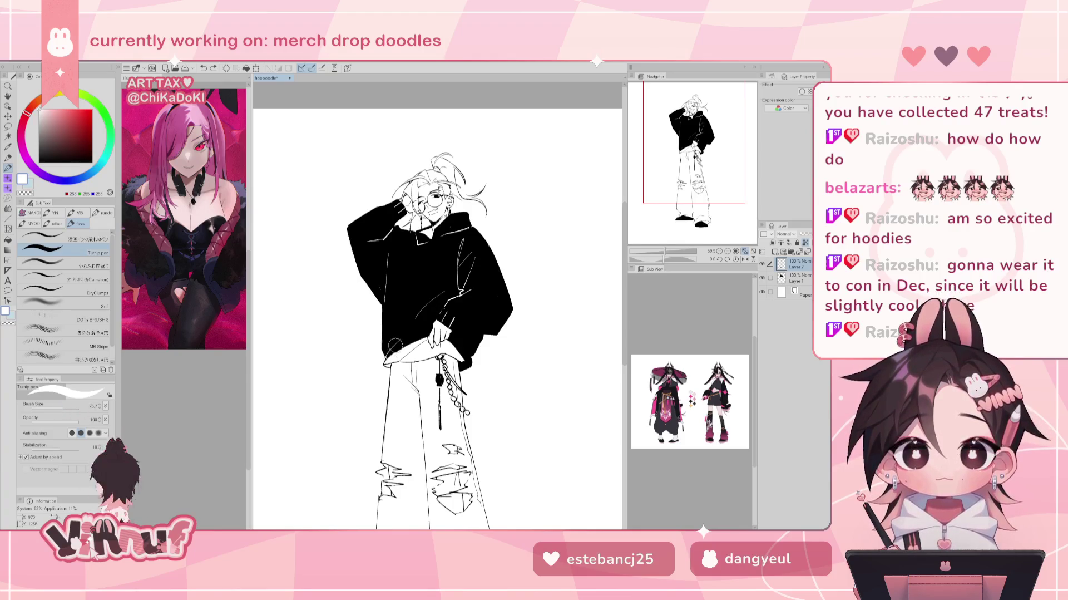
key(bracketleft)
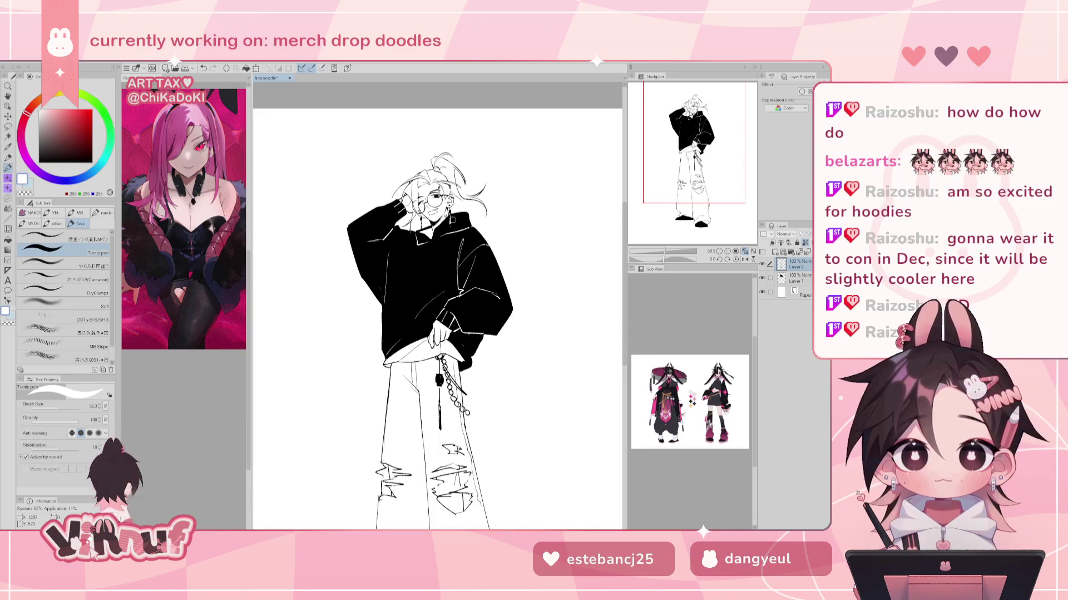
drag(448, 228, 459, 218)
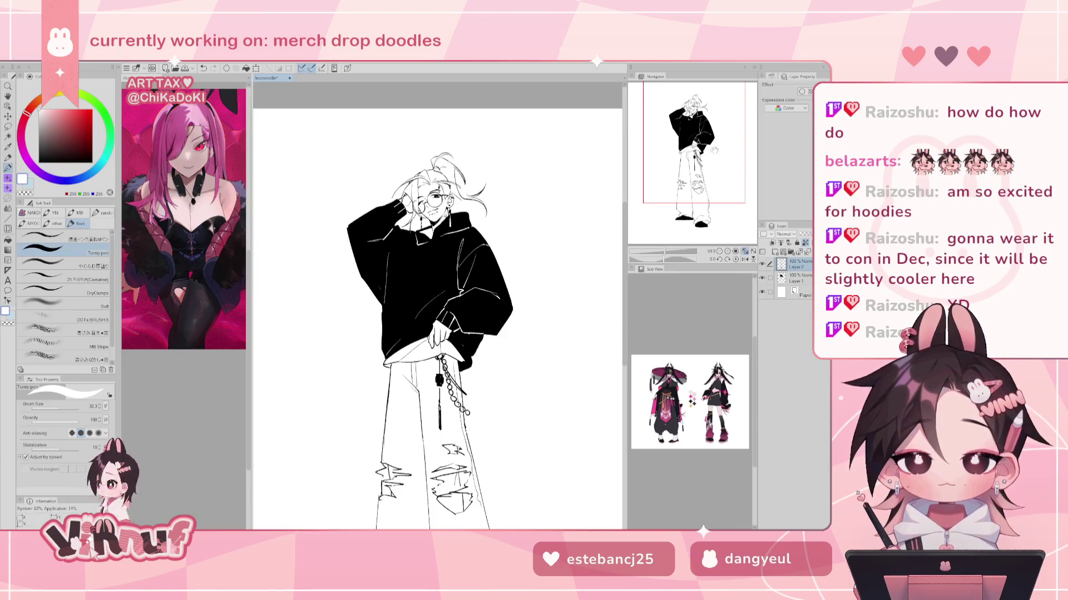
drag(701, 141, 704, 165)
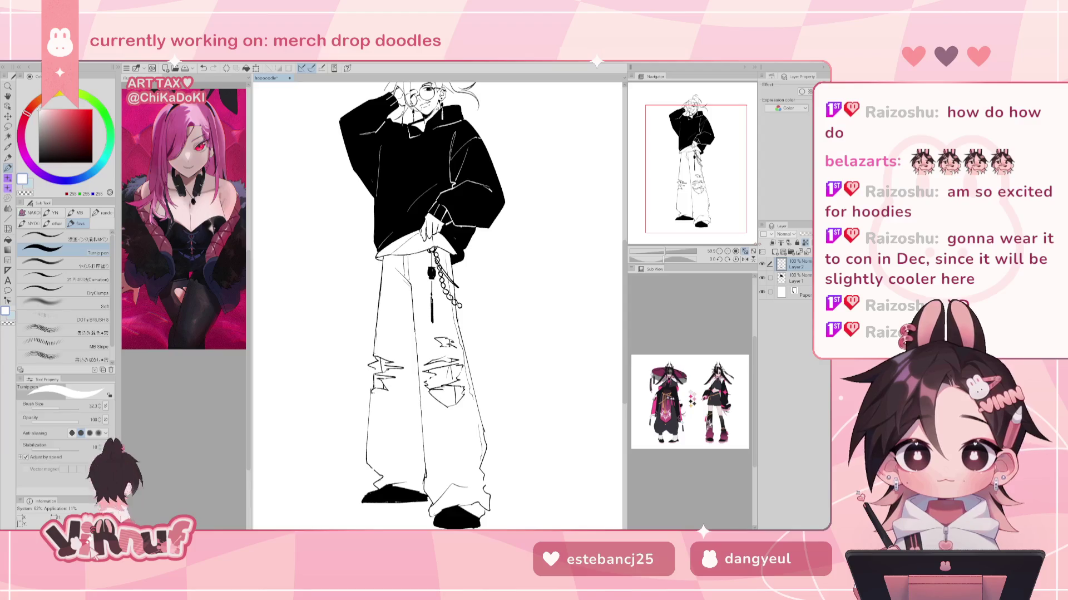
Fill the rips in both jeans legs with black on Layer 1
key(g)
key(x)
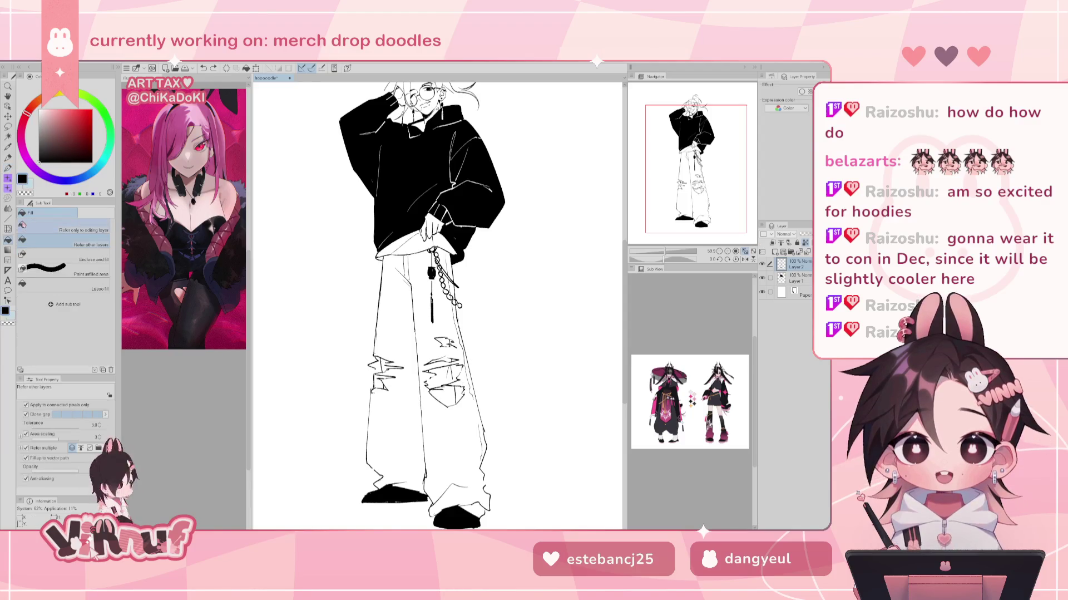
click(794, 280)
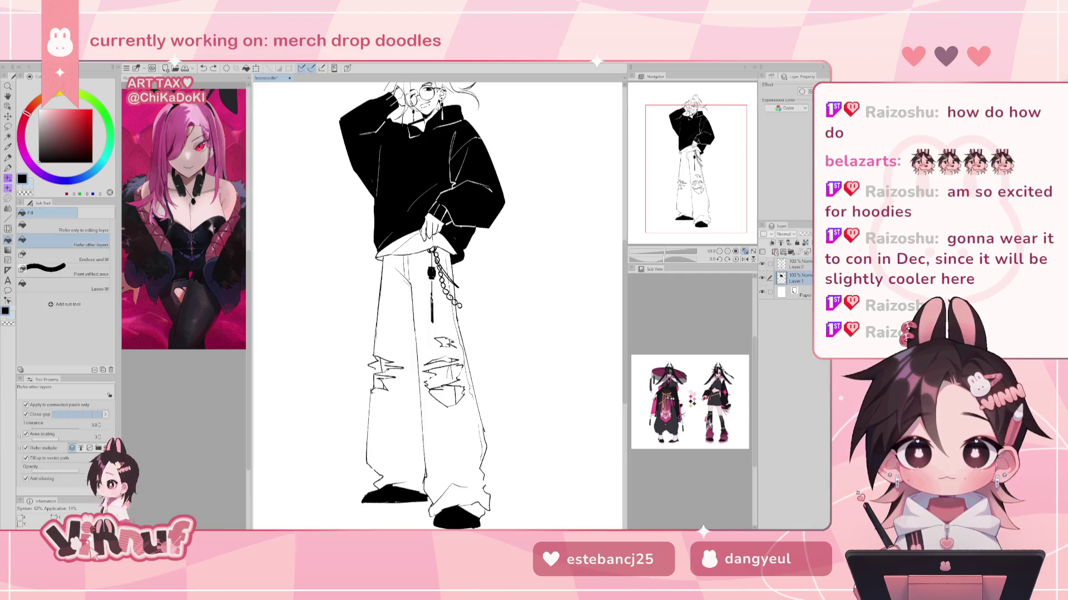
click(457, 371)
click(462, 394)
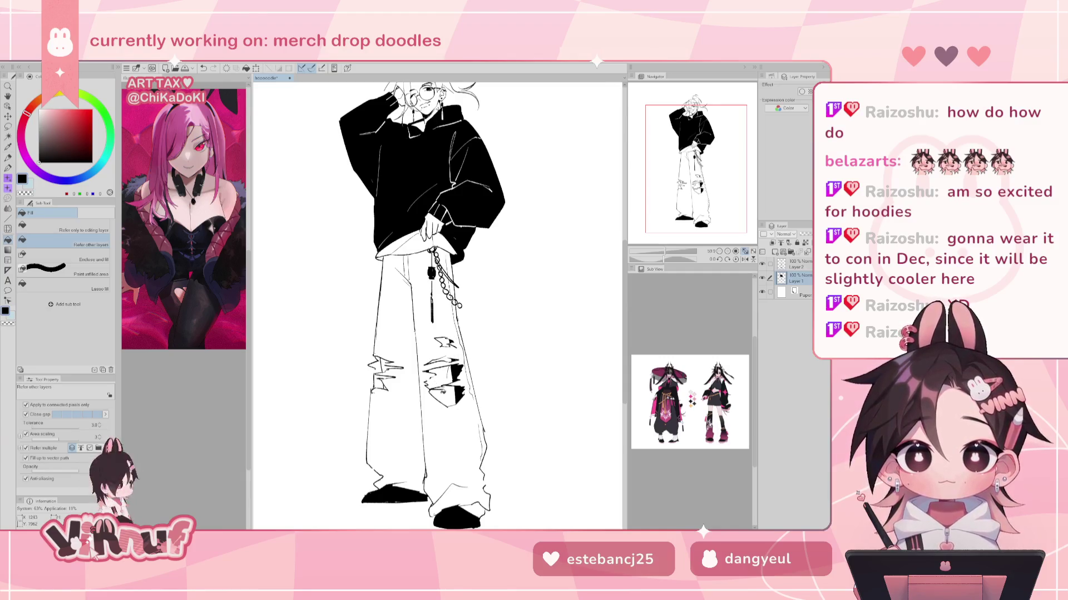
click(378, 366)
click(380, 384)
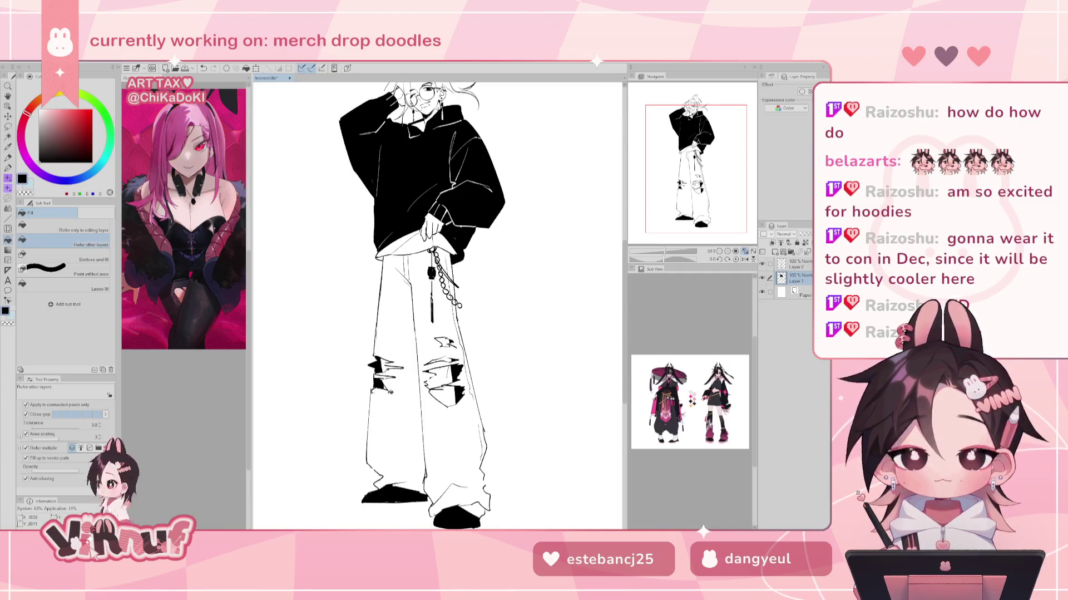
Add a short black pen stroke near the knee on Layer 2
key(p)
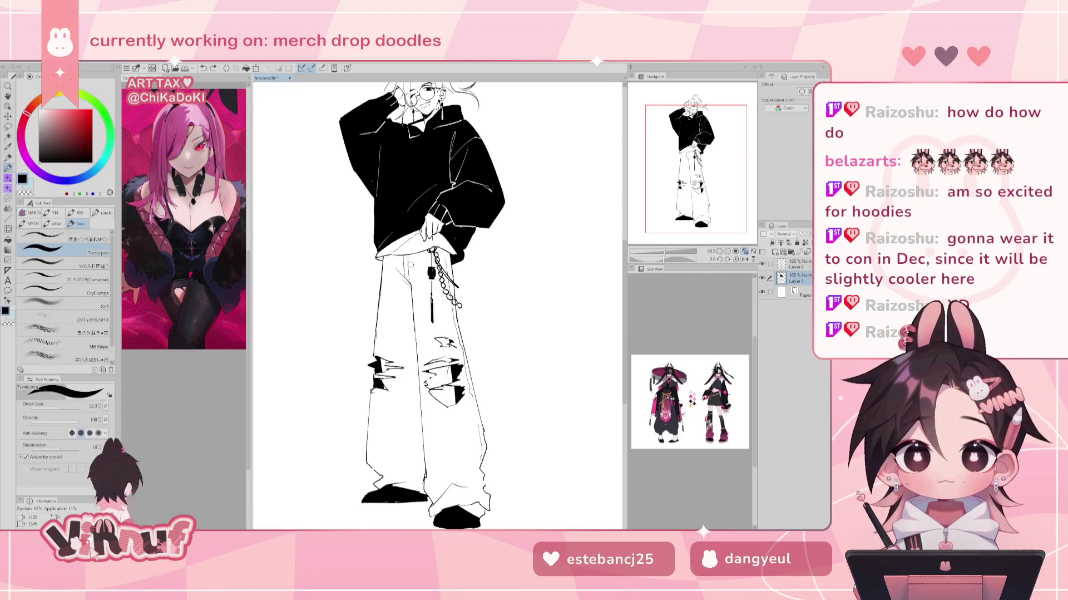
click(797, 264)
click(110, 236)
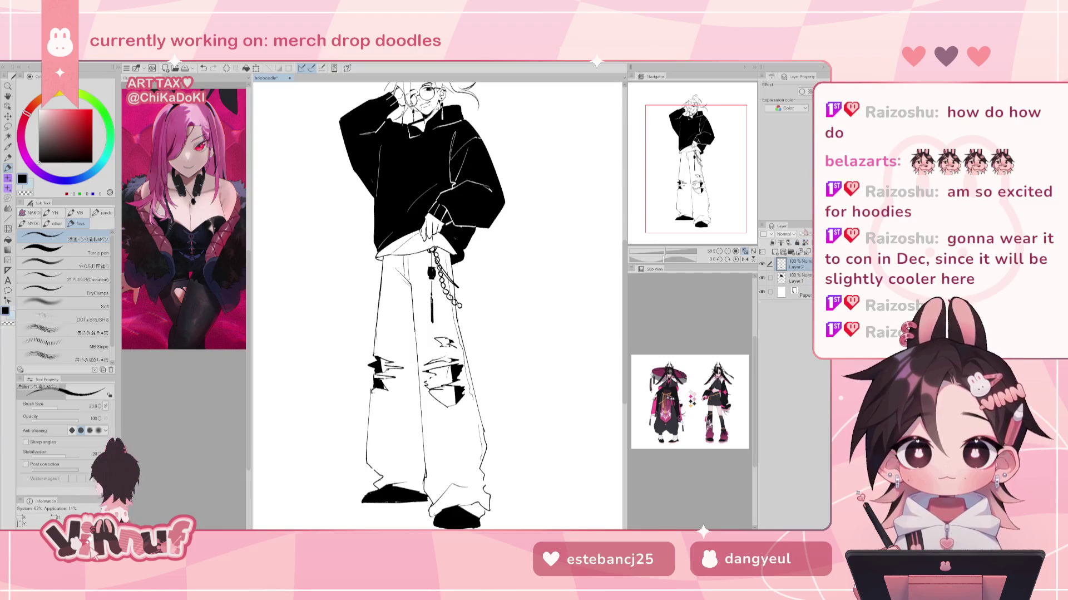
drag(432, 377, 428, 386)
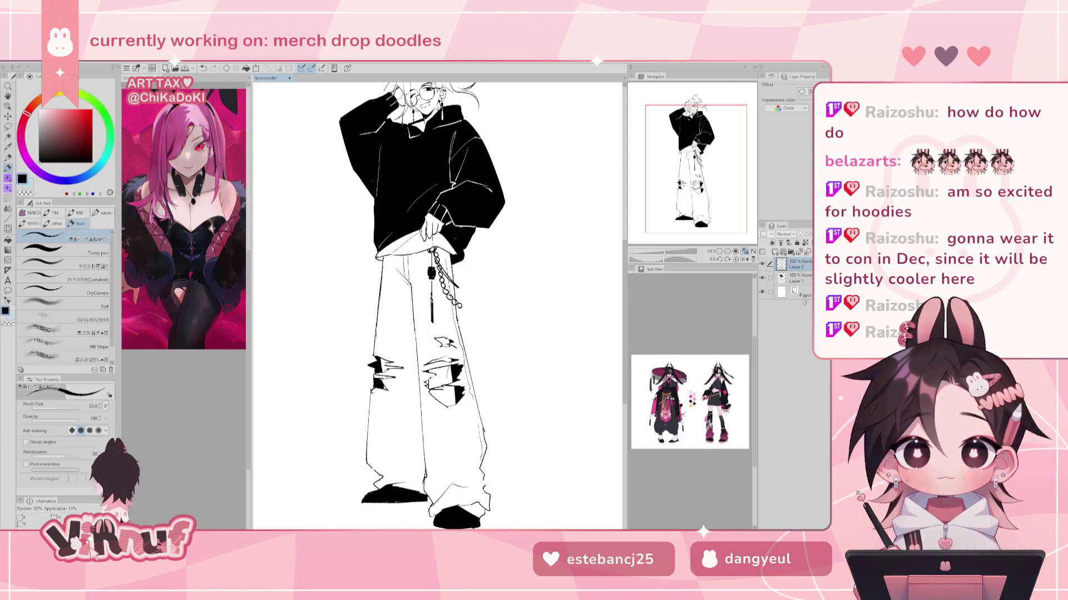
key(g)
key(alt+bracketleft)
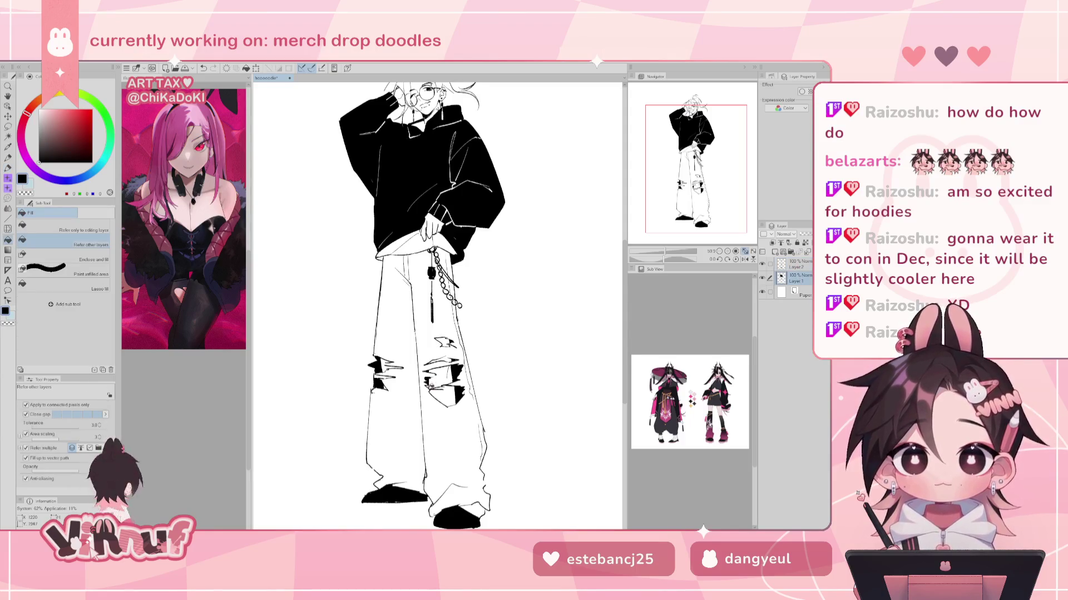
key(e)
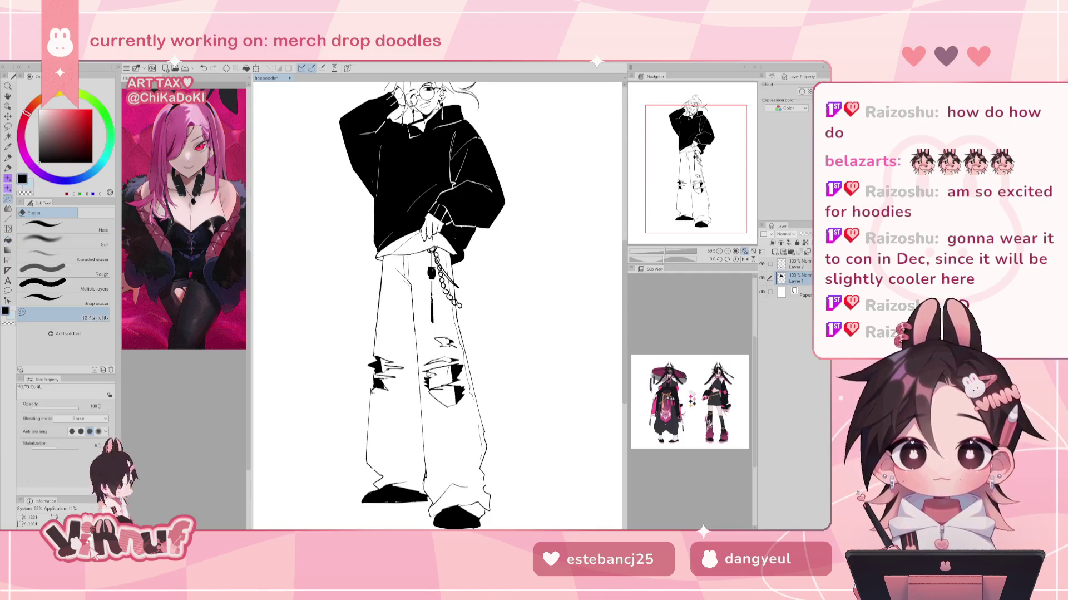
mouse_move(445, 278)
mouse_down()
mouse_move(432, 306)
mouse_move(446, 414)
mouse_up()
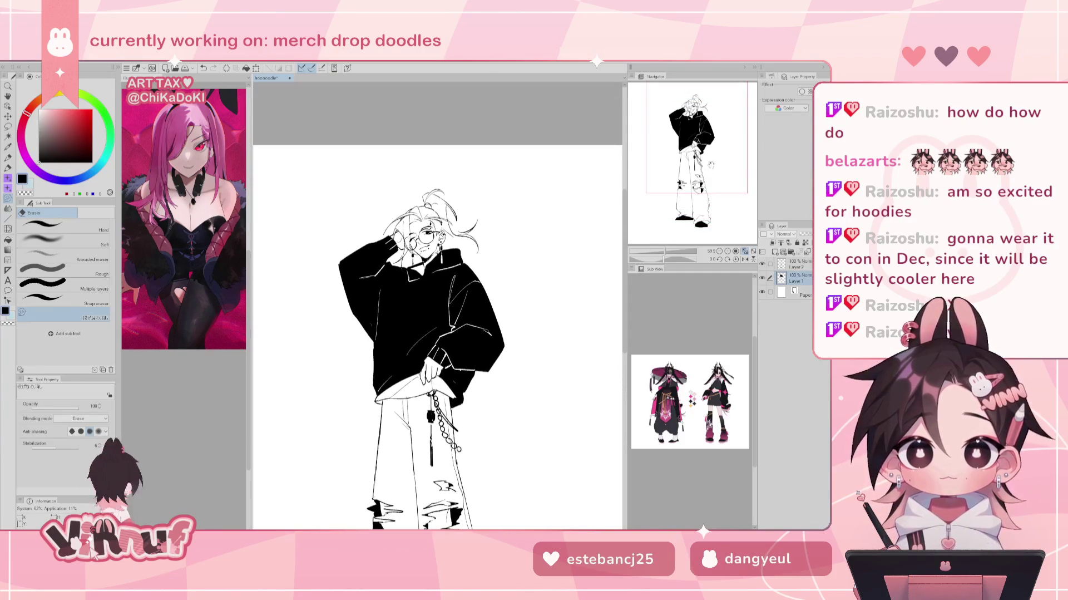
Zoom over the pants and torso, toggling the lineart layer to check the hoodie fill
key(p)
scroll(437, 334, up, 3)
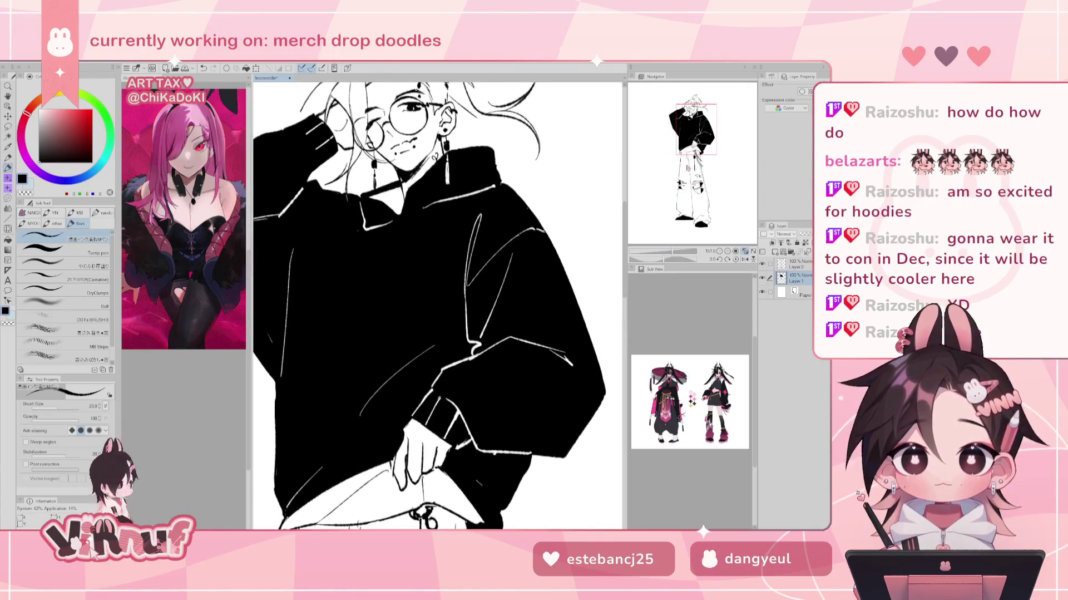
click(674, 163)
drag(673, 164, 700, 134)
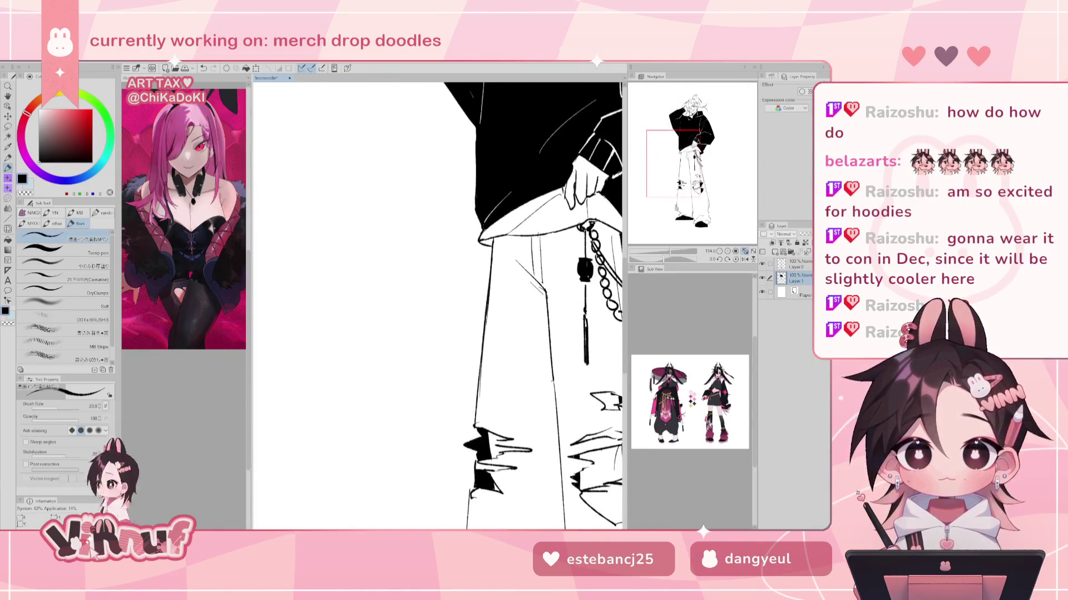
scroll(700, 133, down, 2)
scroll(699, 135, down, 2)
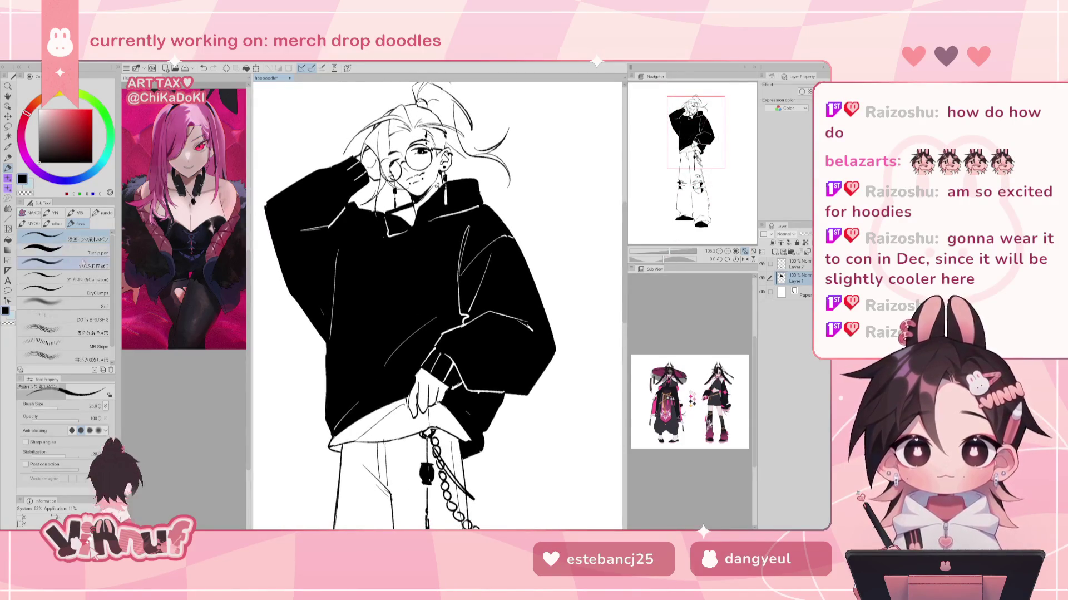
key(x)
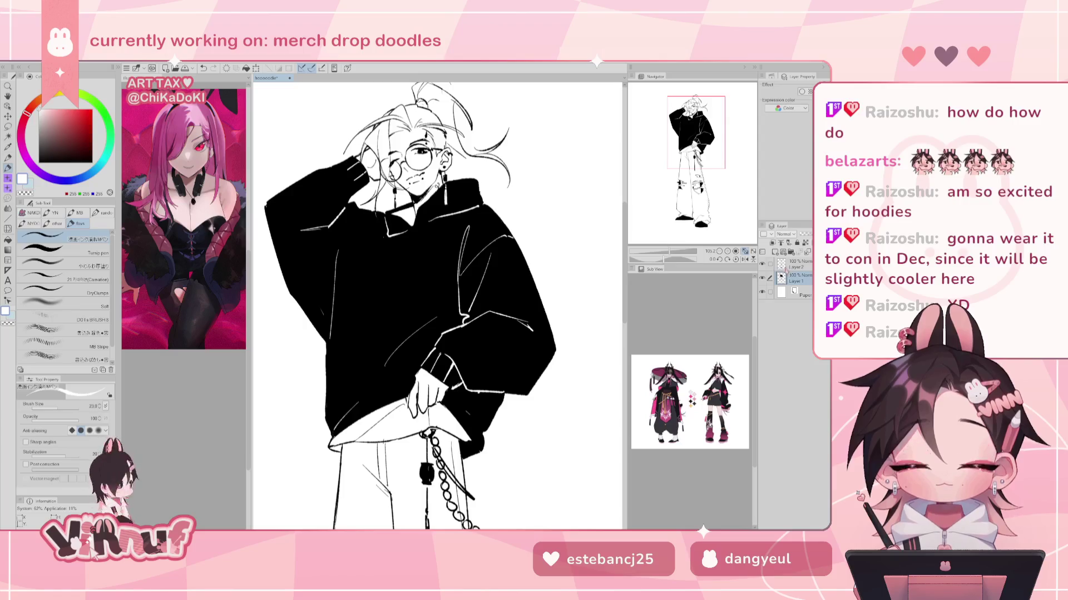
click(797, 264)
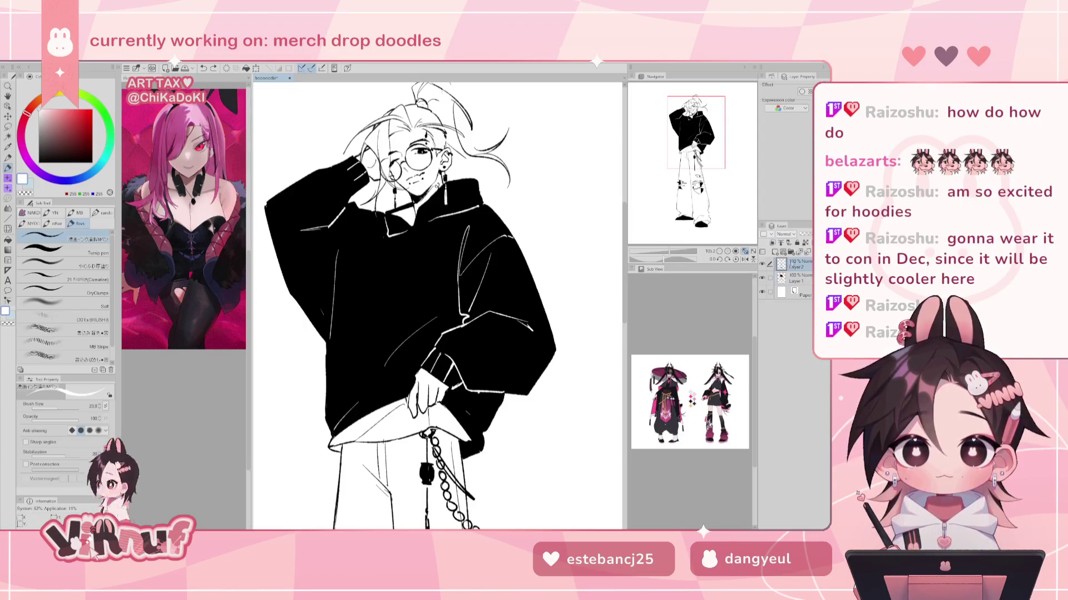
key(x)
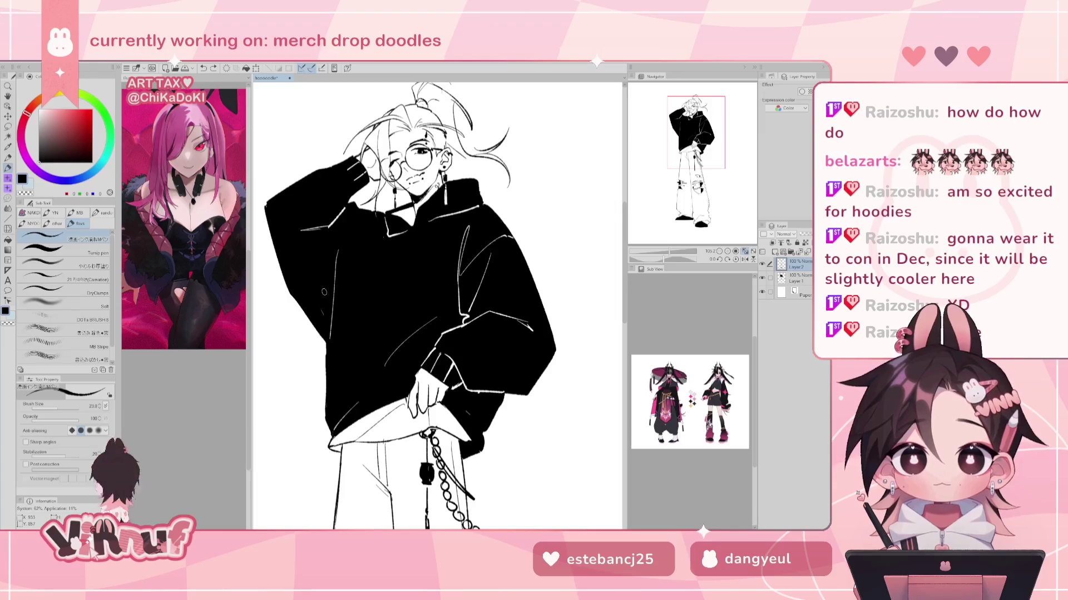
click(763, 277)
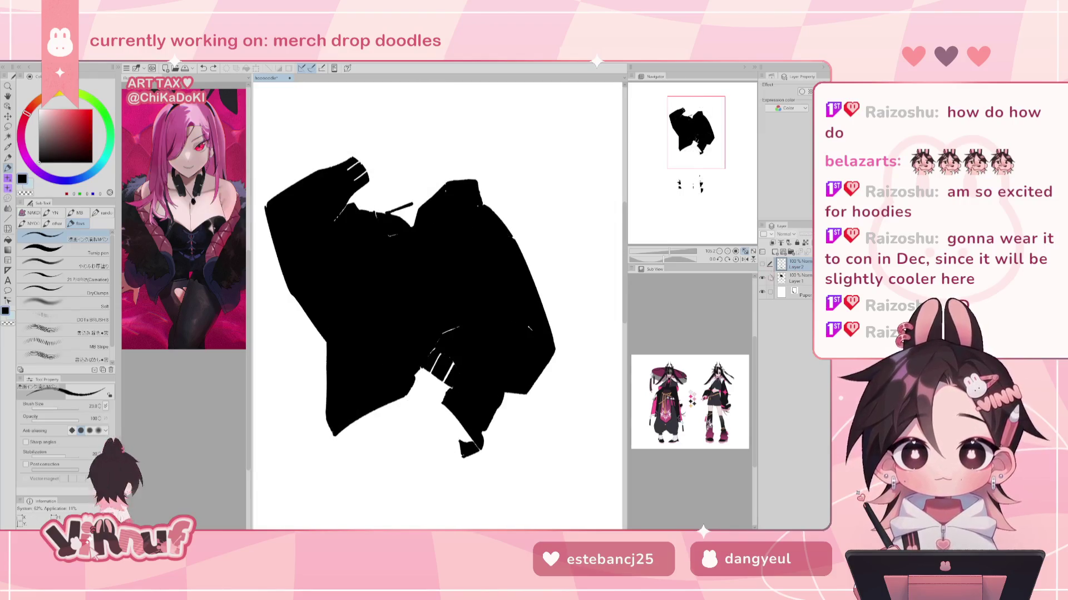
click(763, 277)
Draw a white fold line down the hoodie's left sleeve with the pen
key(x)
click(64, 252)
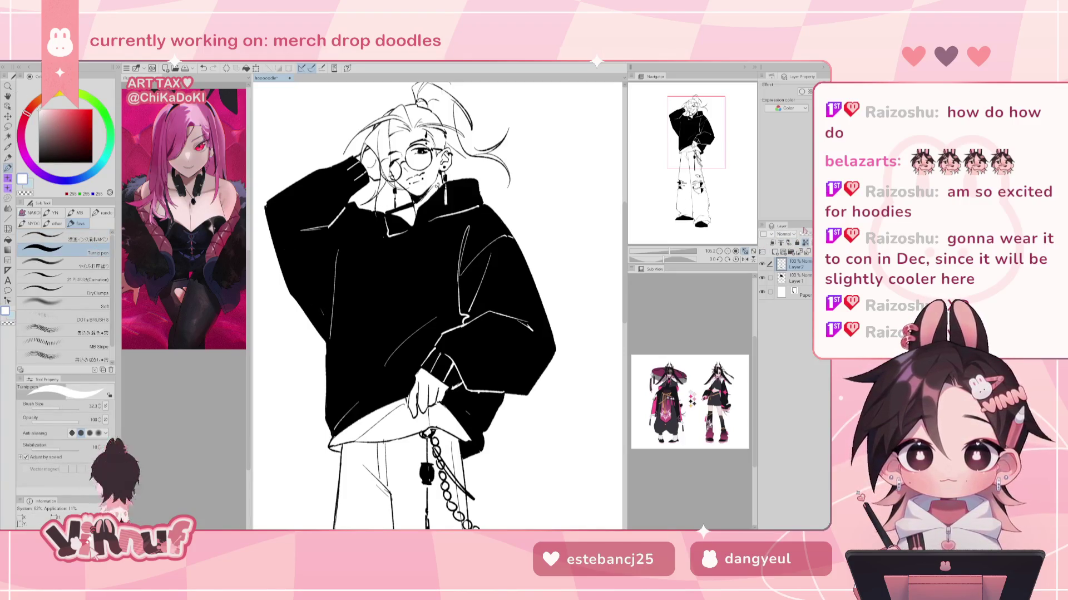
drag(277, 230, 320, 309)
key(ctrl+z)
key(ctrl+z)
drag(276, 230, 322, 312)
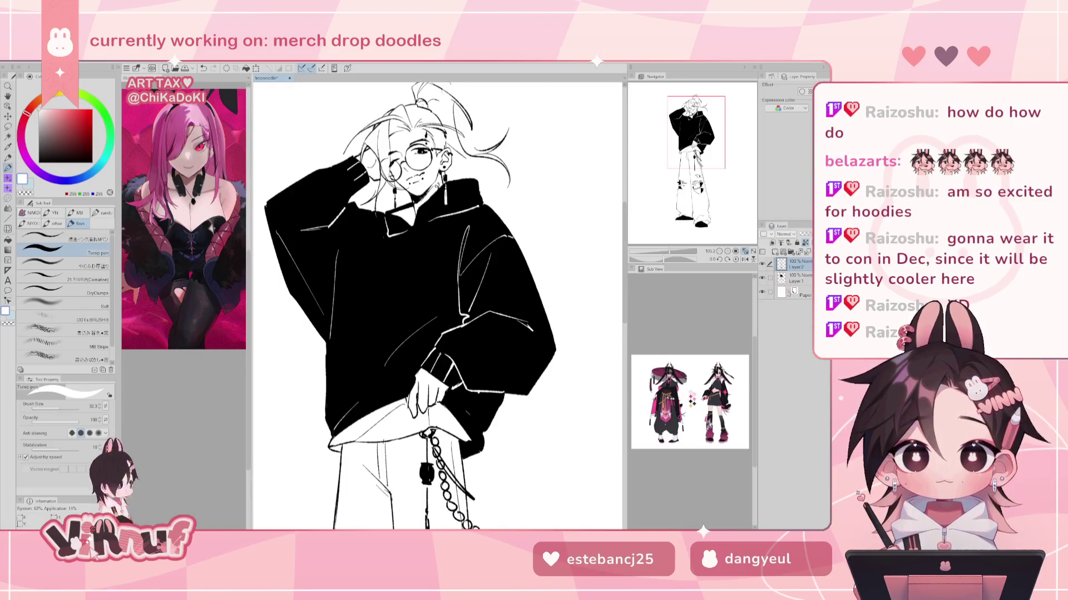
click(797, 275)
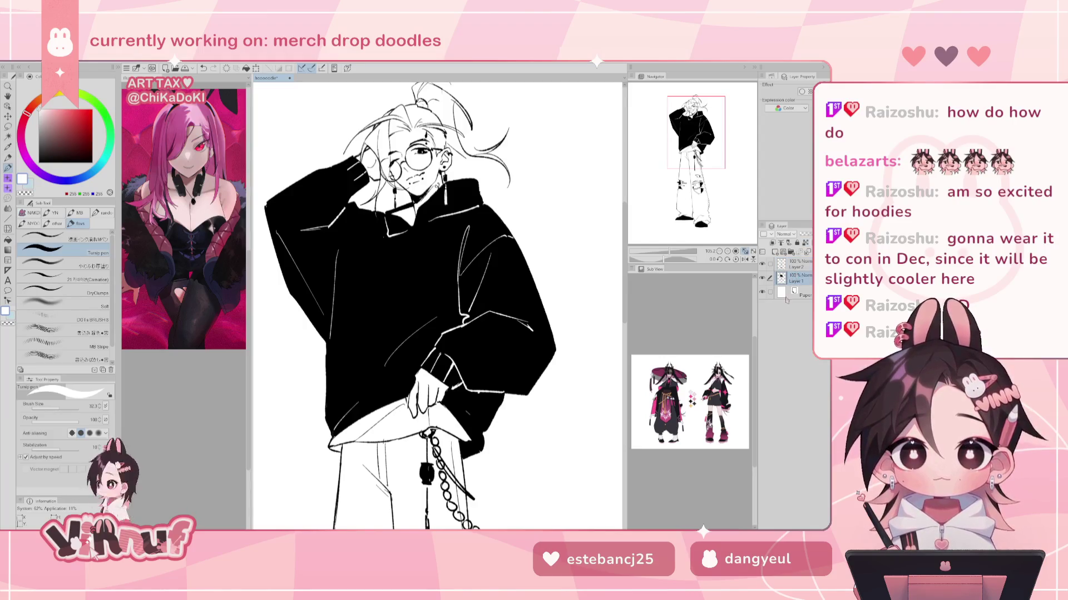
click(88, 234)
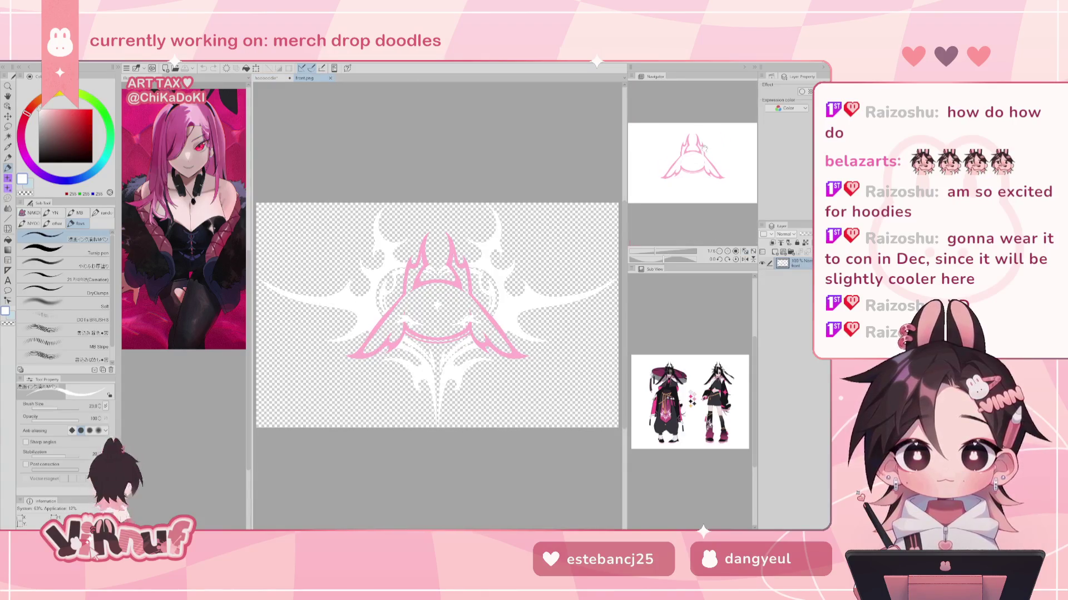
Scale the pink emblem down with Free Transform and place it on the hoodie chest near the collar
click(269, 77)
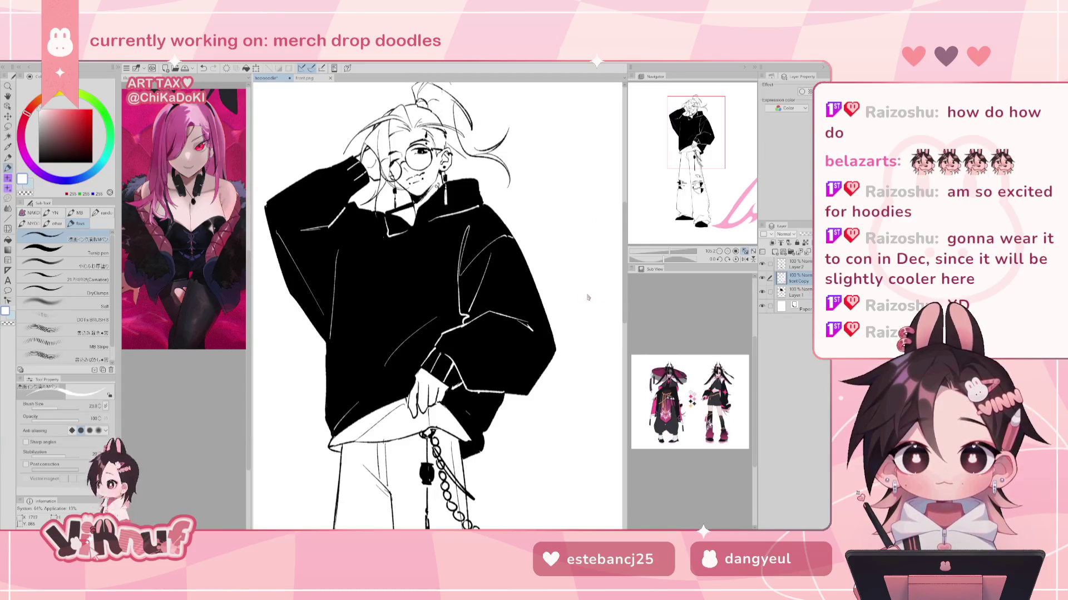
scroll(588, 297, down, 5)
key(ctrl+t)
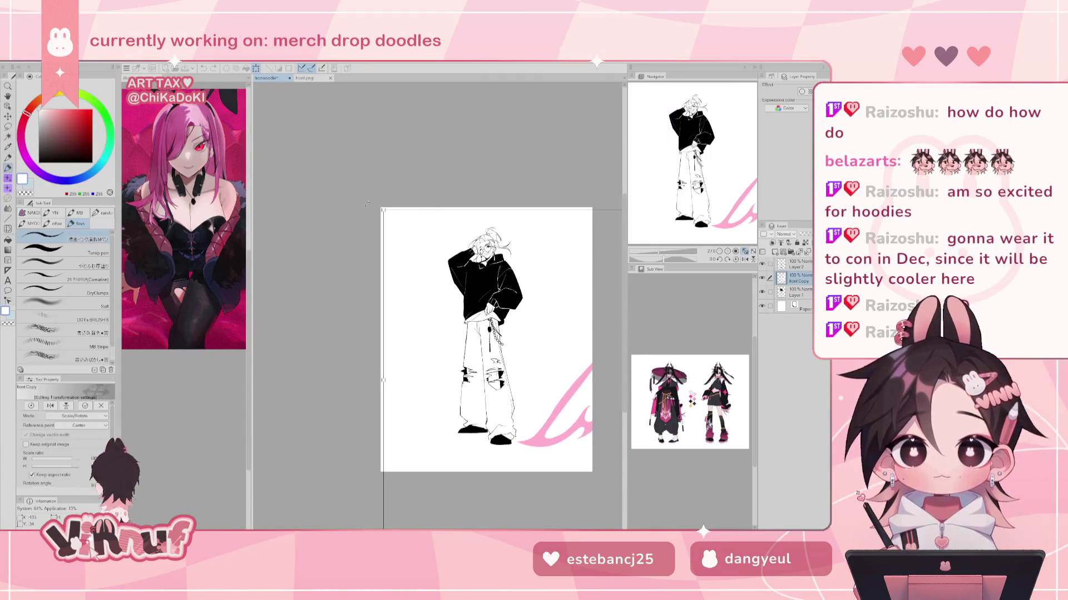
drag(377, 210, 492, 144)
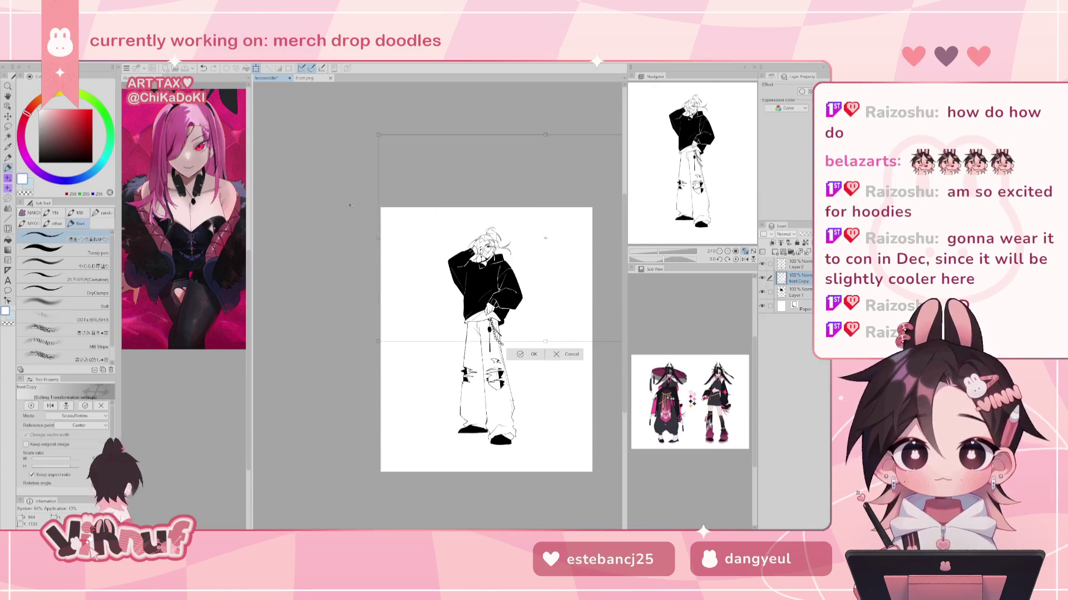
mouse_move(542, 235)
mouse_down()
mouse_move(549, 305)
mouse_move(487, 278)
mouse_up()
scroll(501, 252, up, 3)
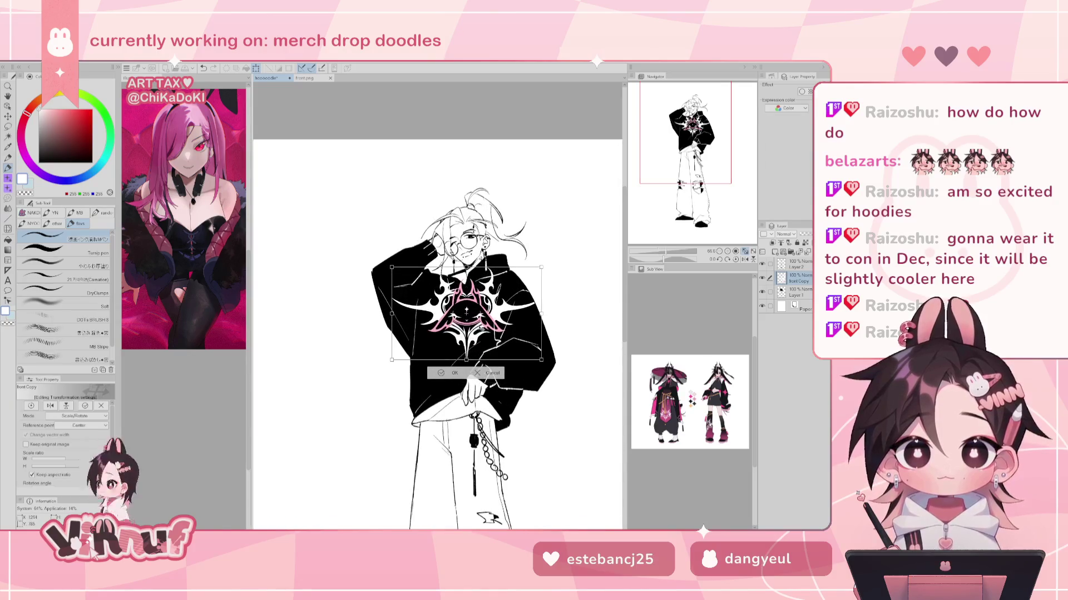
mouse_move(467, 361)
mouse_down()
mouse_move(462, 312)
mouse_move(463, 331)
mouse_up()
Rotate the emblem slightly counter-clockwise, nudge it left and down, and commit
scroll(462, 311, up, 2)
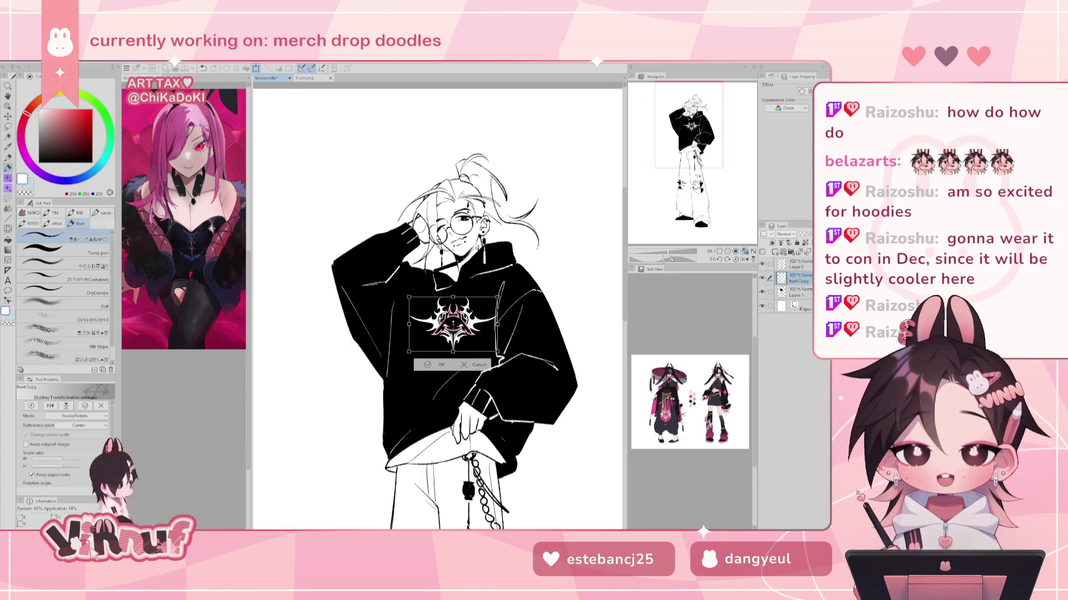
mouse_move(480, 307)
mouse_down()
mouse_move(419, 322)
mouse_move(487, 282)
mouse_up()
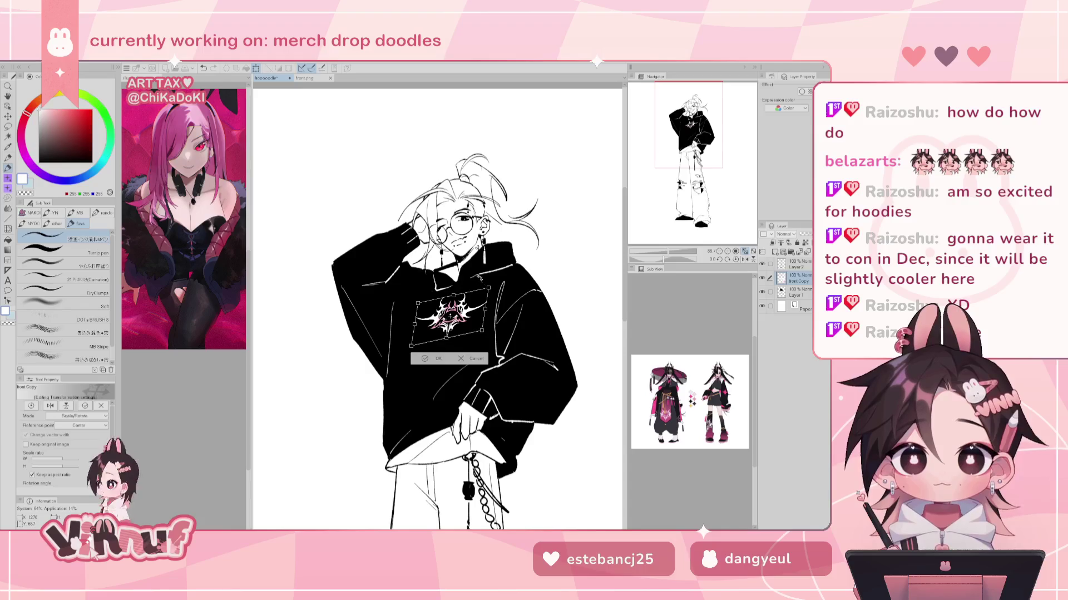
drag(479, 277, 474, 282)
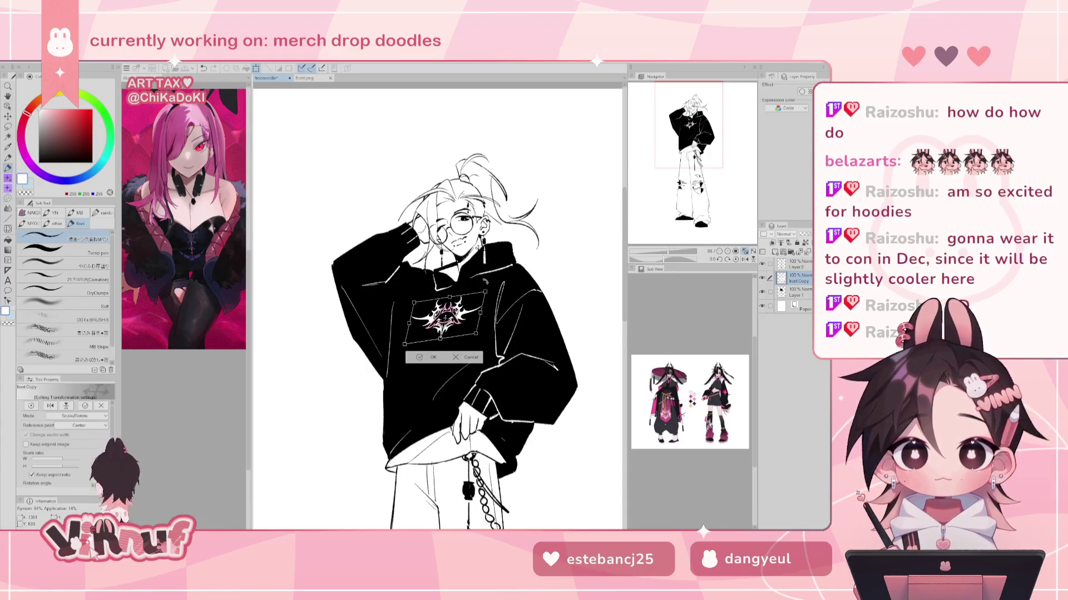
drag(468, 318, 444, 353)
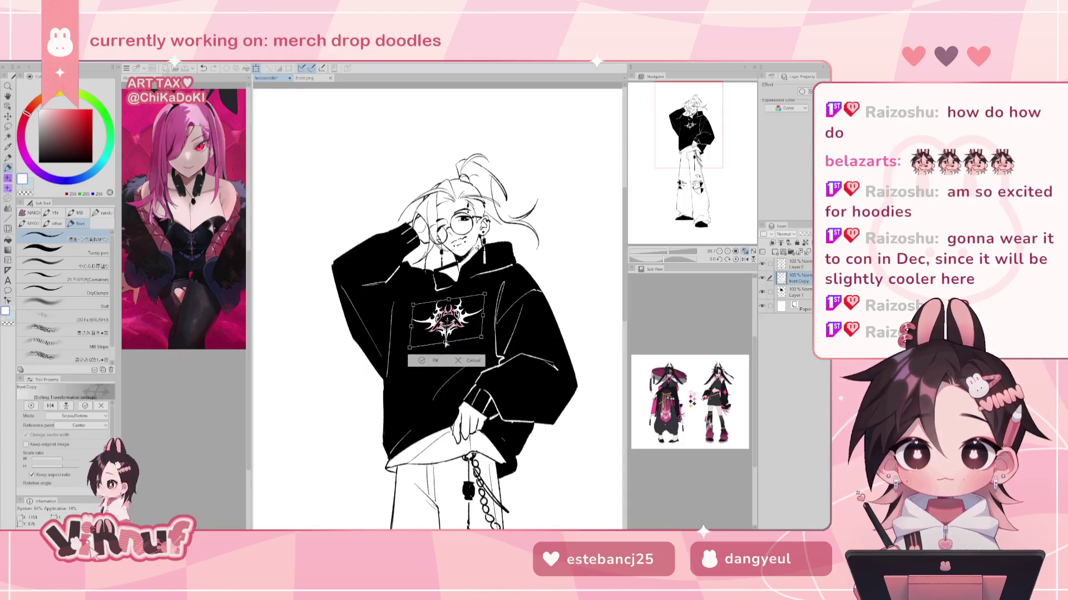
key(Return)
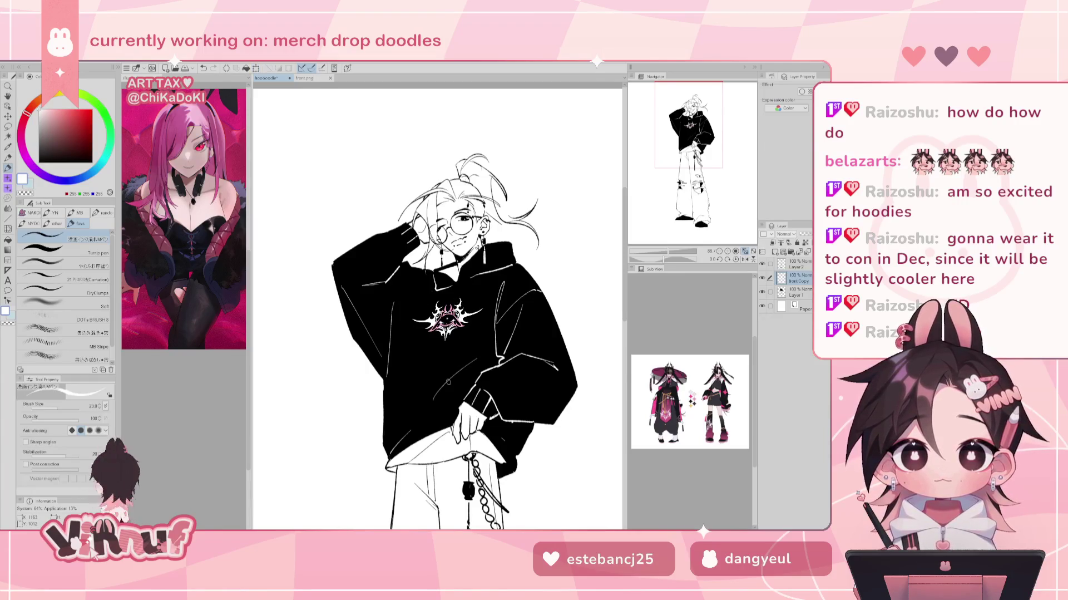
Push the chest emblem slightly with the Liquify brush at size 272.2
key(h)
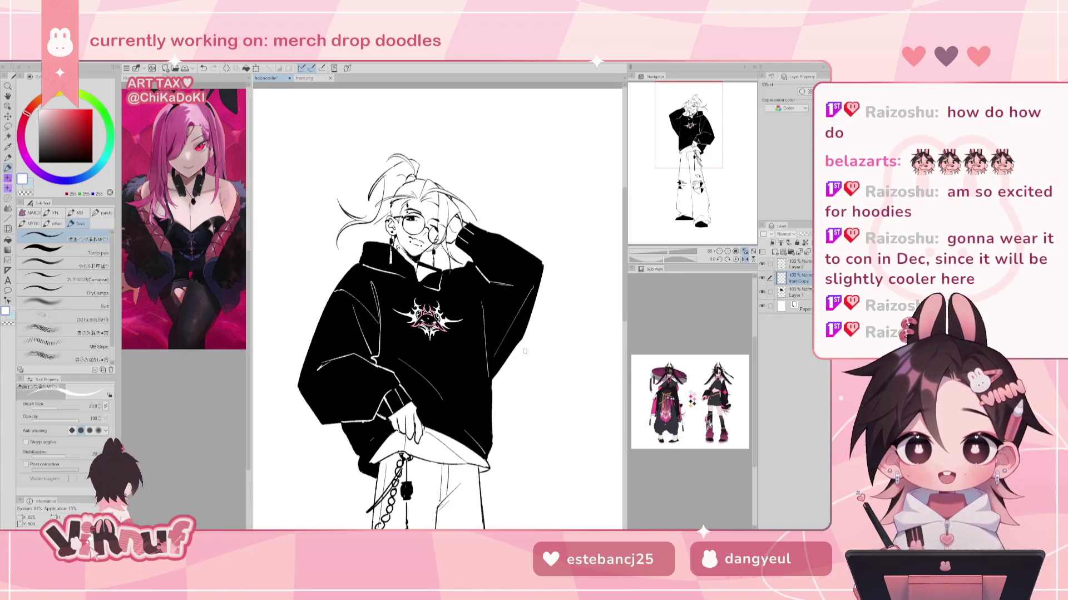
key(h)
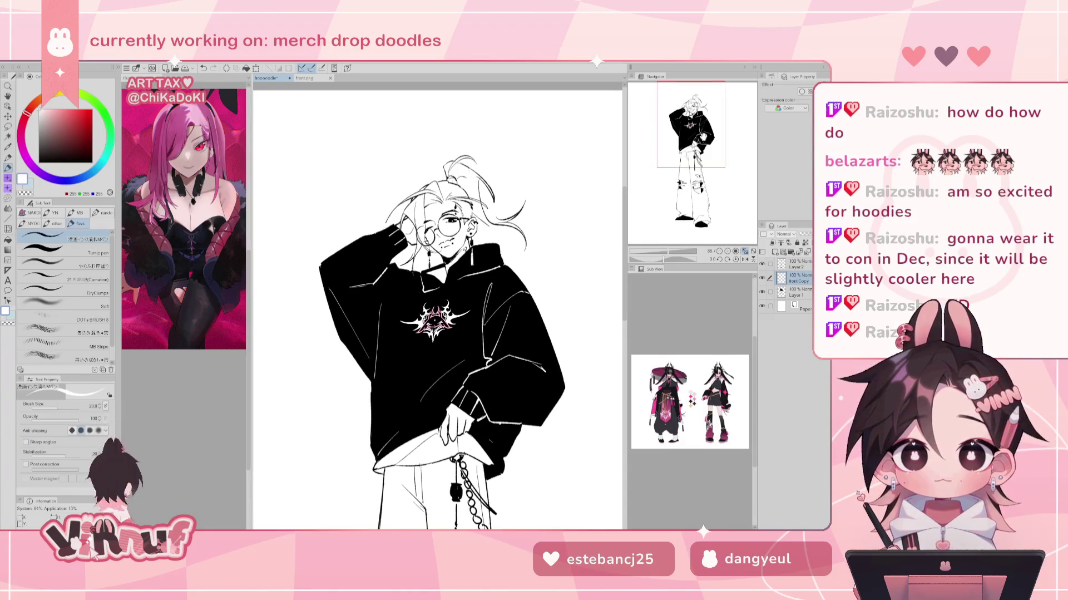
key(l)
drag(437, 319, 423, 317)
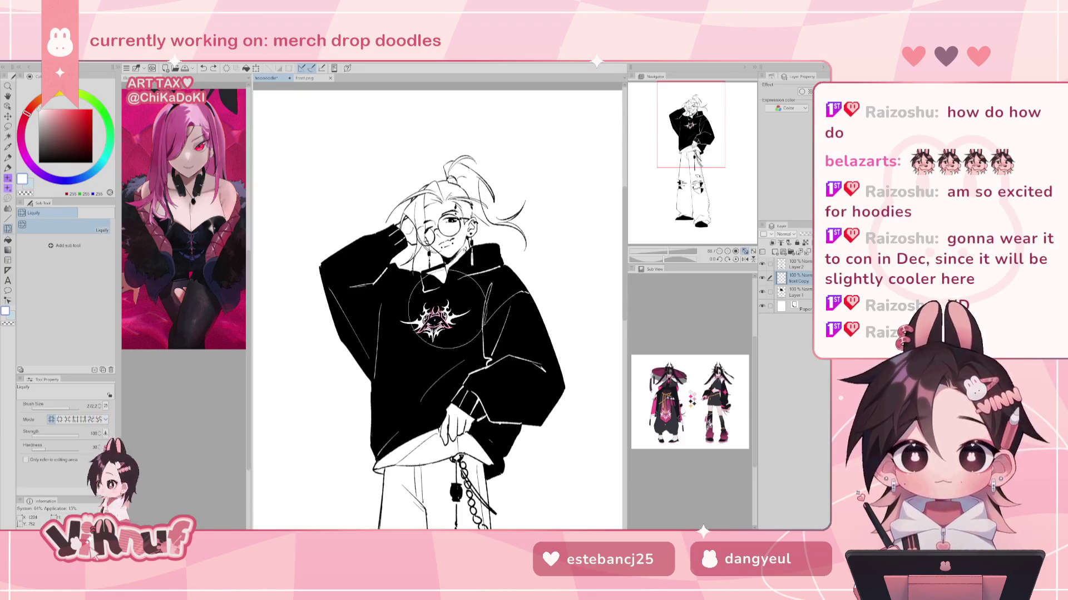
mouse_move(425, 312)
mouse_down()
mouse_move(409, 317)
mouse_move(473, 303)
mouse_move(445, 342)
mouse_move(440, 312)
mouse_up()
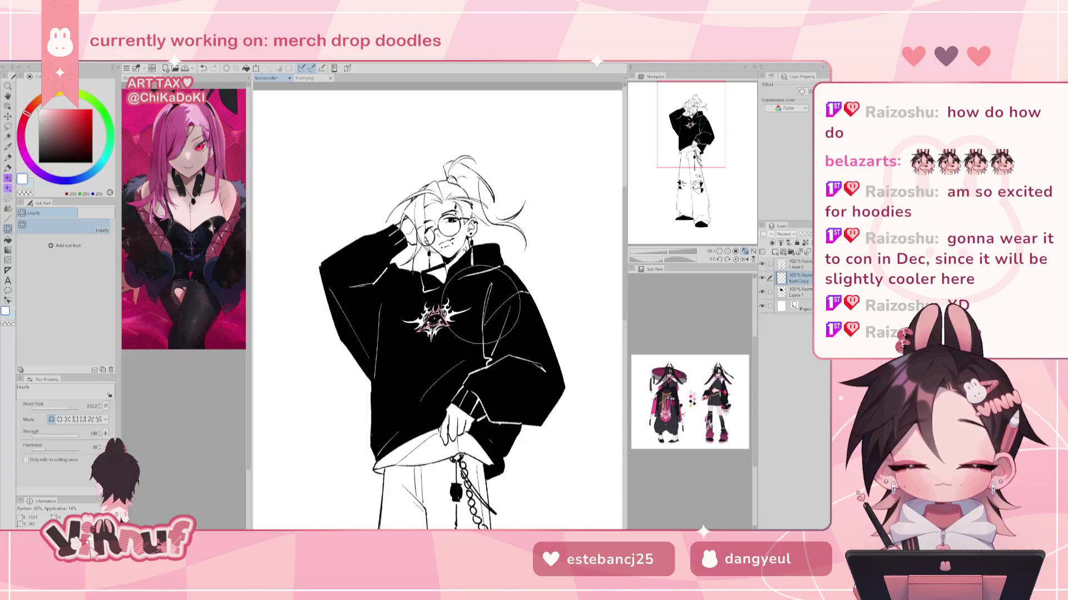
Zoom out to the full figure and mirror the view to check proportions
click(745, 250)
click(746, 259)
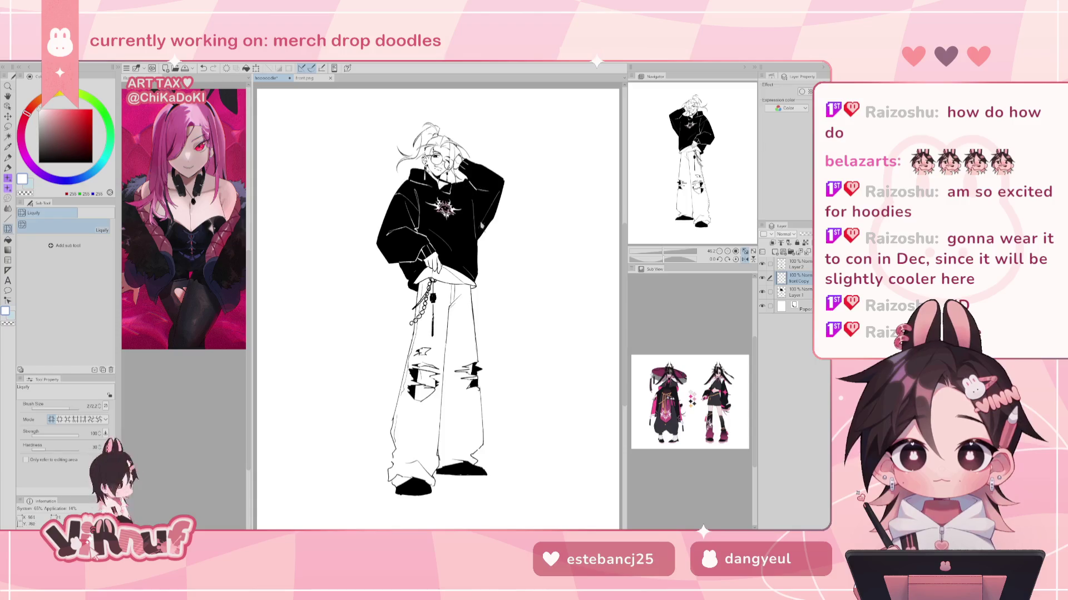
key(h)
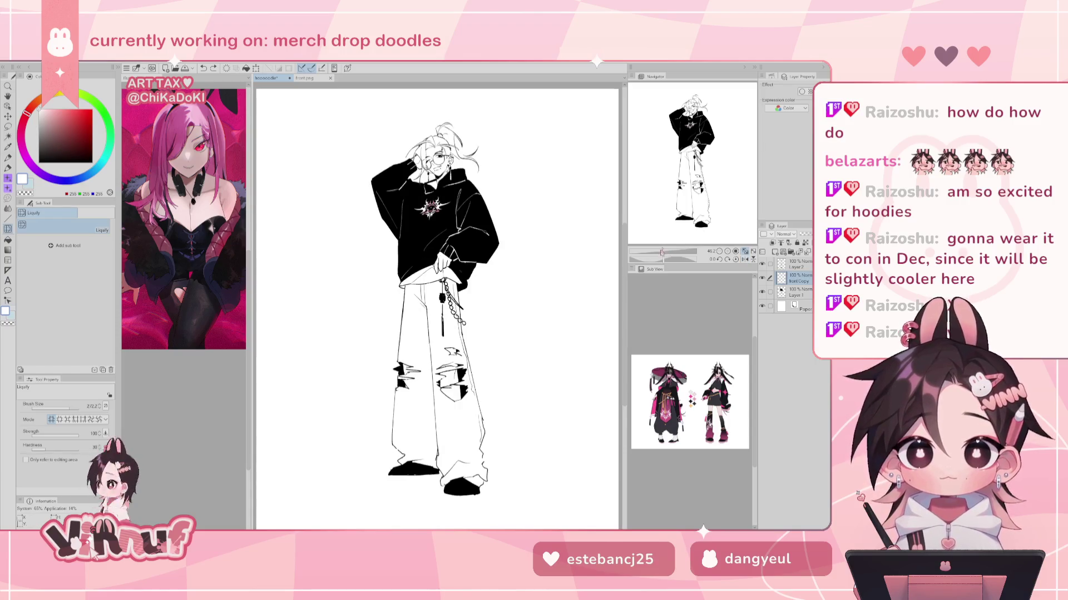
drag(693, 183, 693, 170)
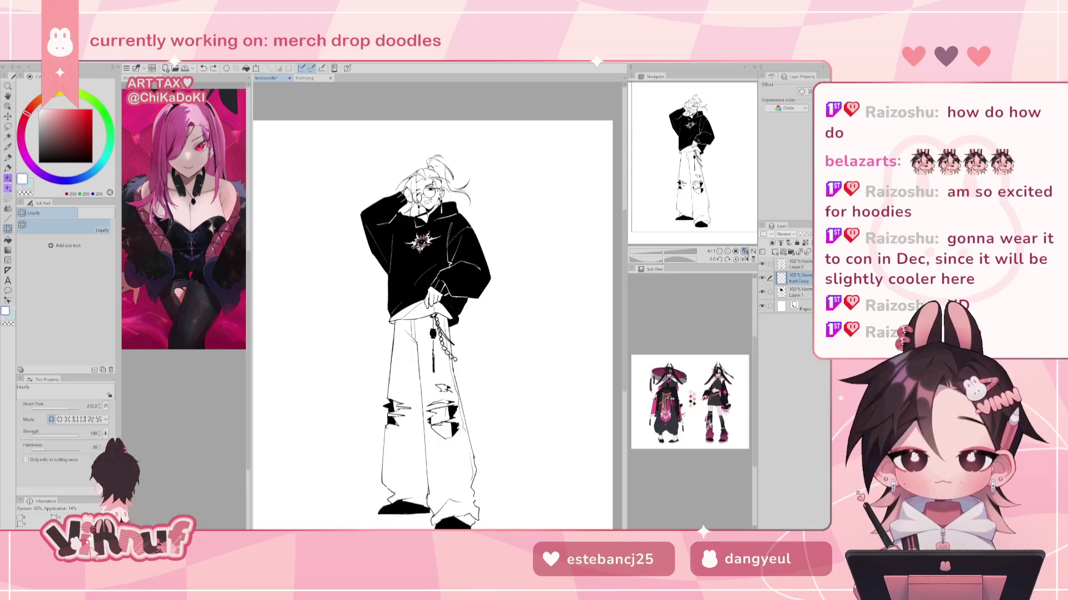
Group Layer 1 and Layer 2 into a new Folder 1
click(745, 251)
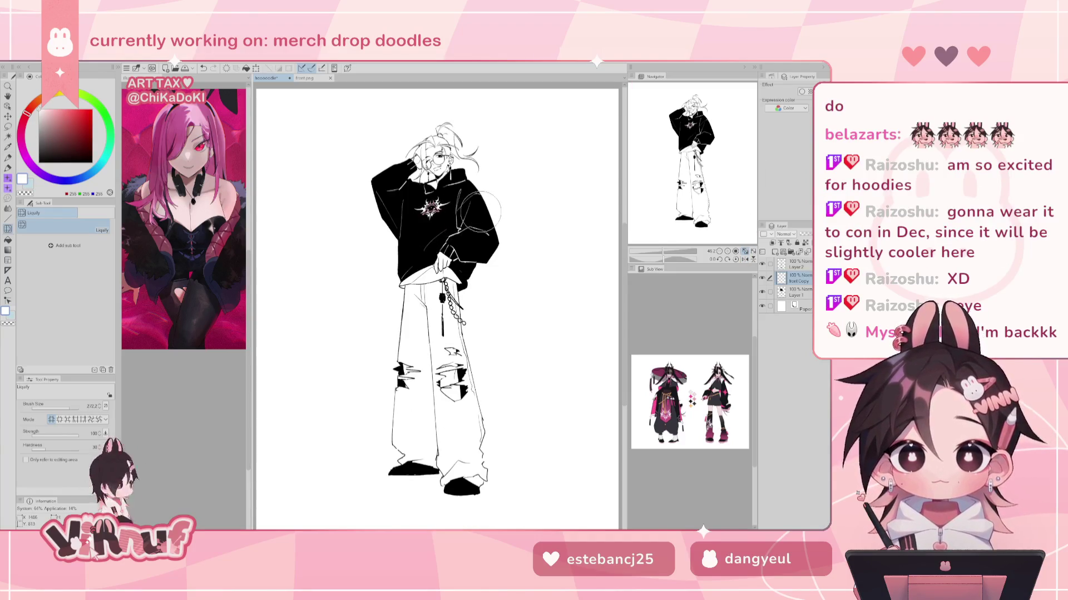
key(h)
key(h)
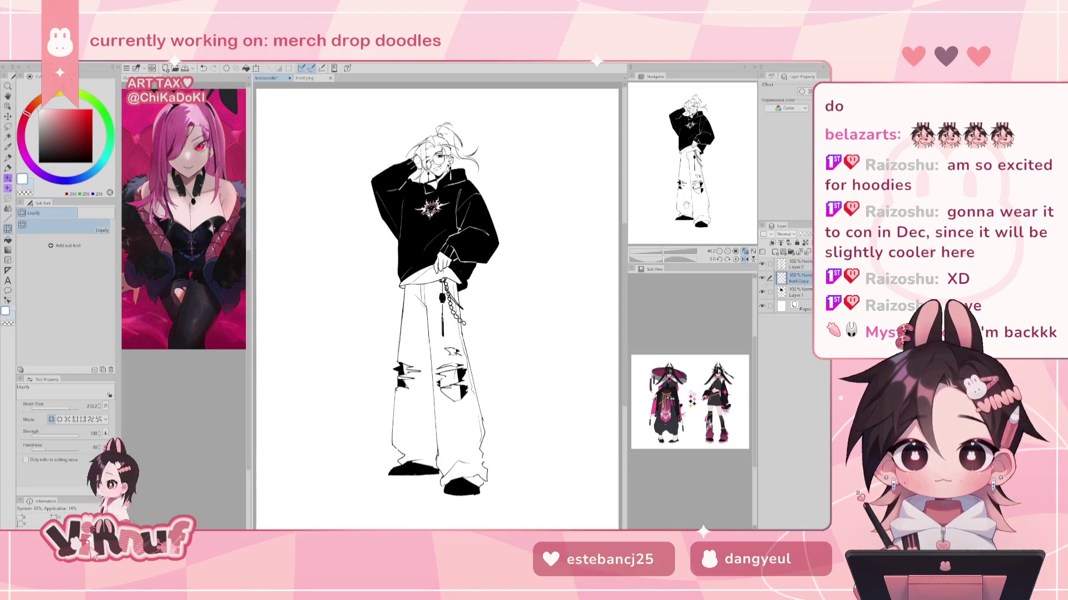
click(782, 290)
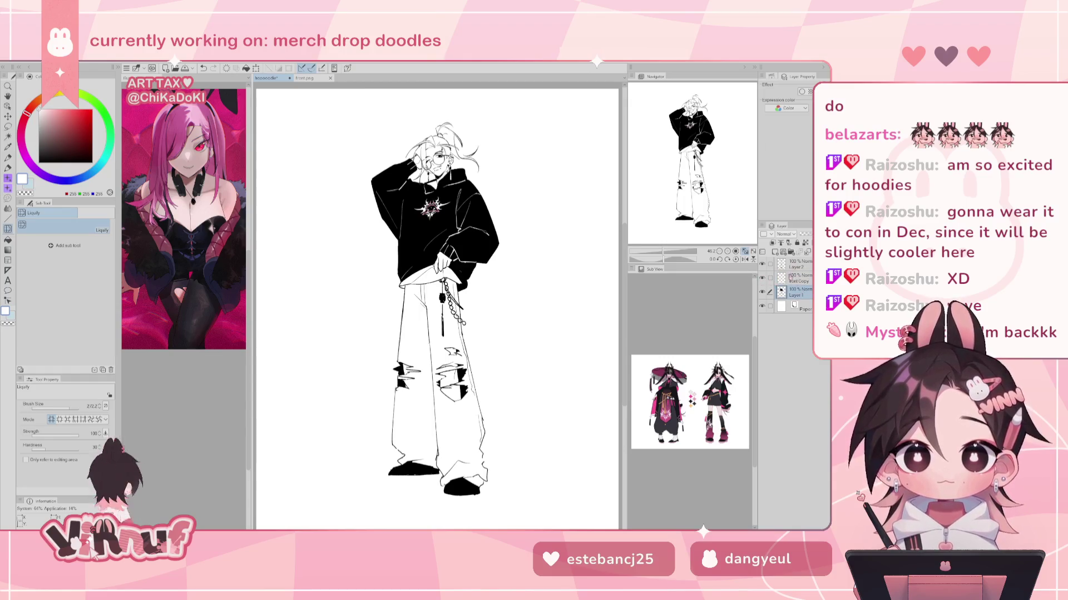
click(762, 264)
click(763, 264)
click(791, 263)
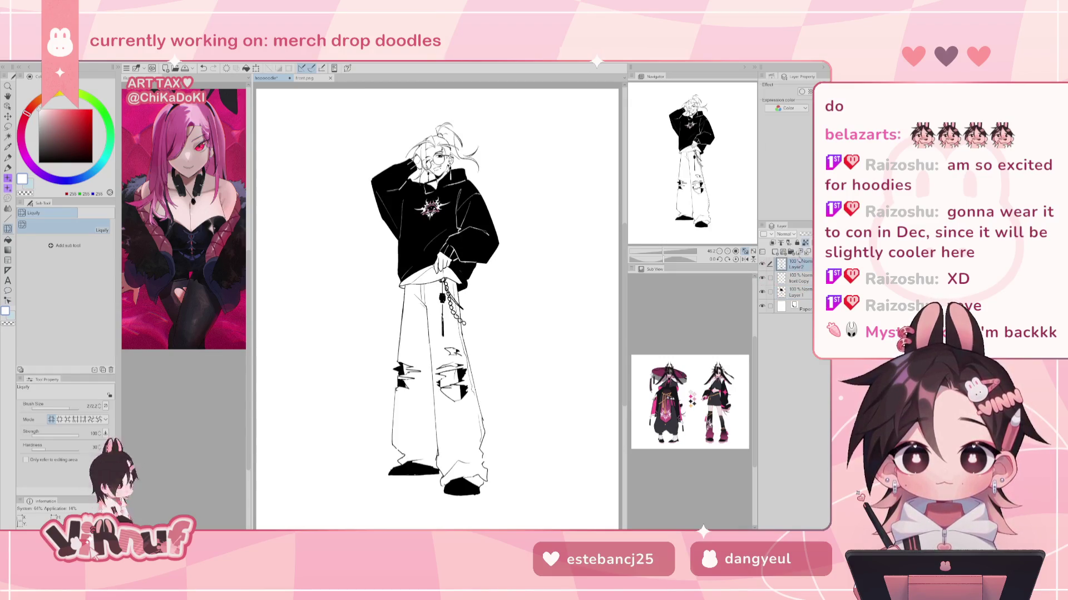
click(796, 254)
shift+click(807, 261)
drag(797, 284, 799, 304)
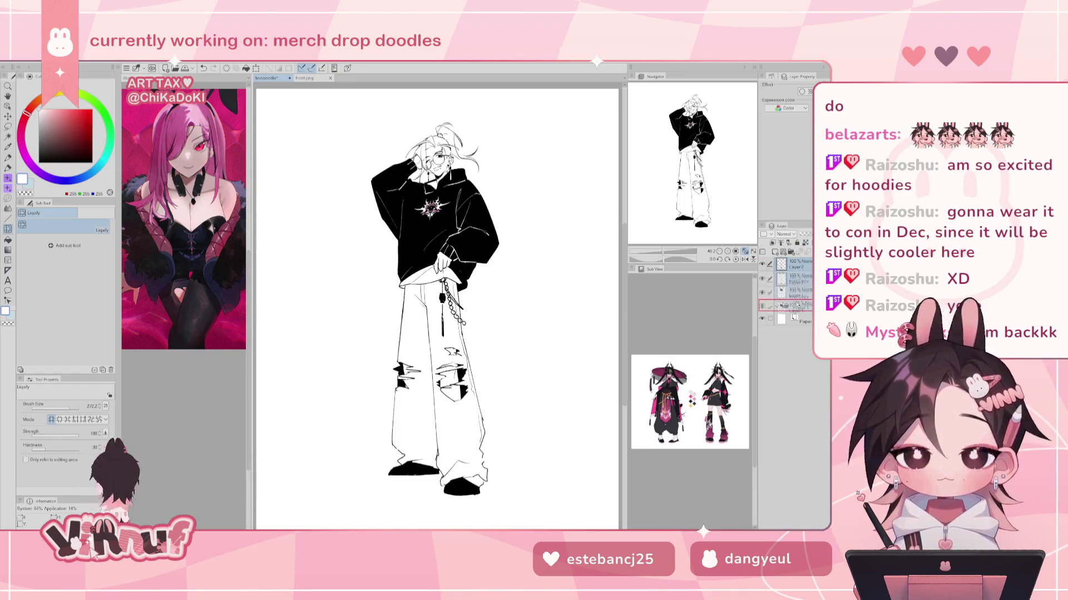
Add a new Layer 3 beneath Layer 1 and make it active
click(801, 304)
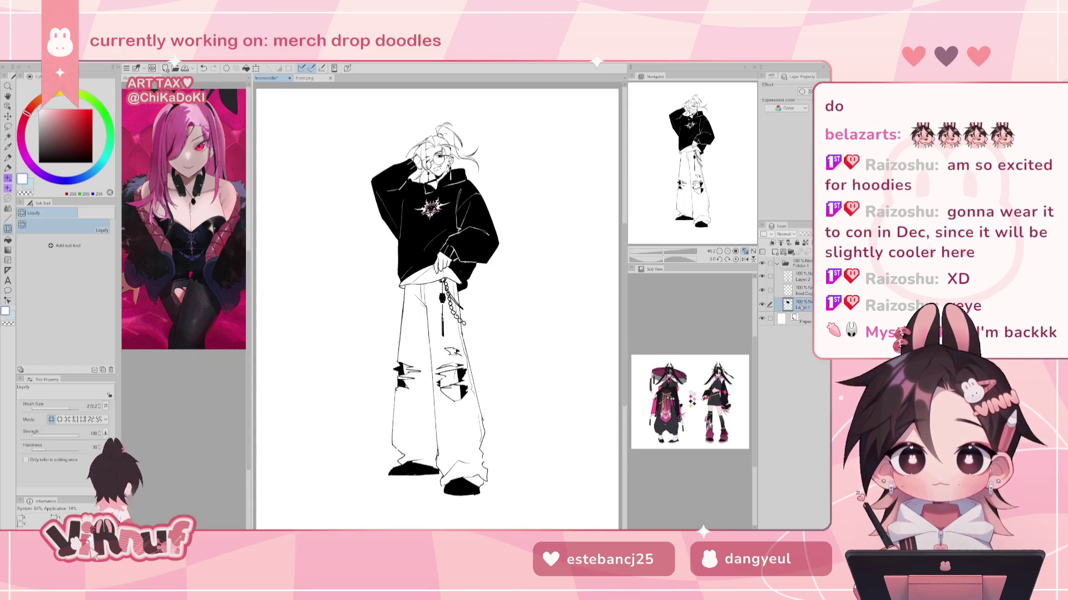
click(782, 252)
drag(800, 315, 788, 303)
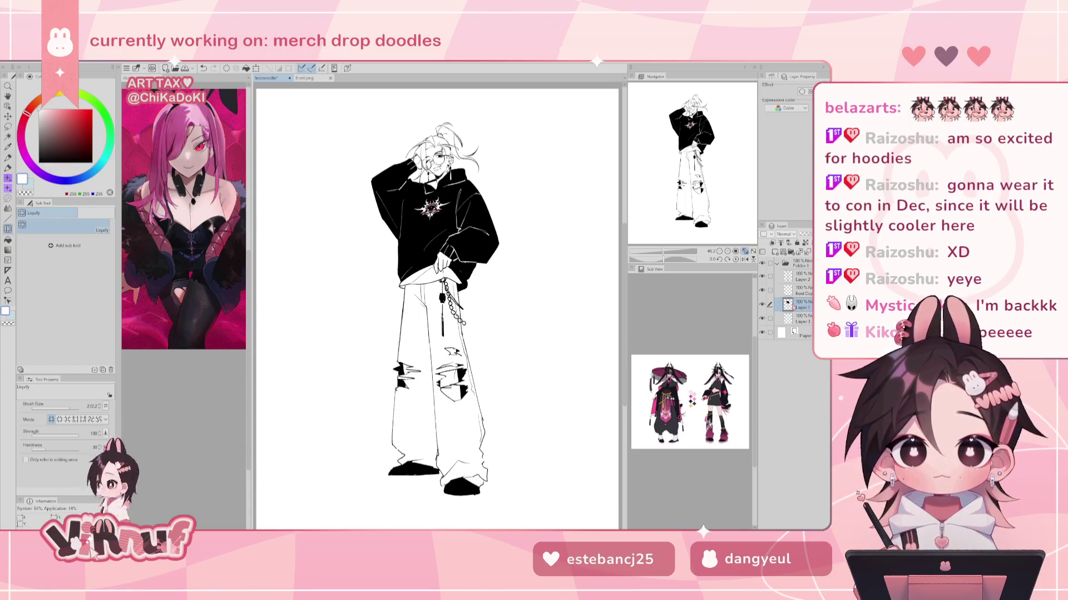
click(800, 320)
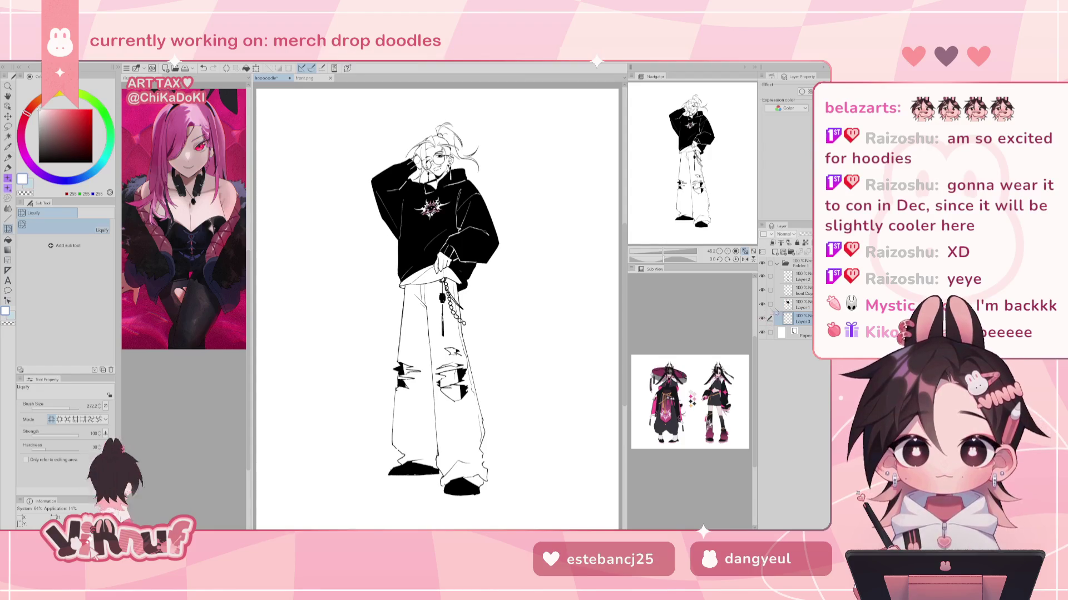
Choose the Turnip pen and pick pink as the drawing colour
key(p)
click(61, 249)
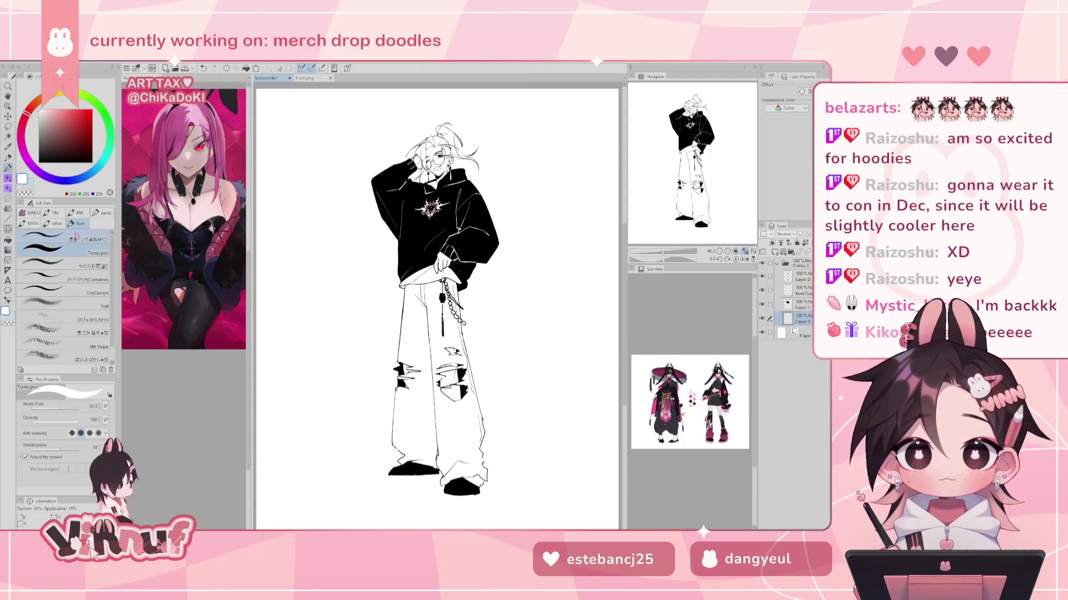
scroll(445, 300, up, 5)
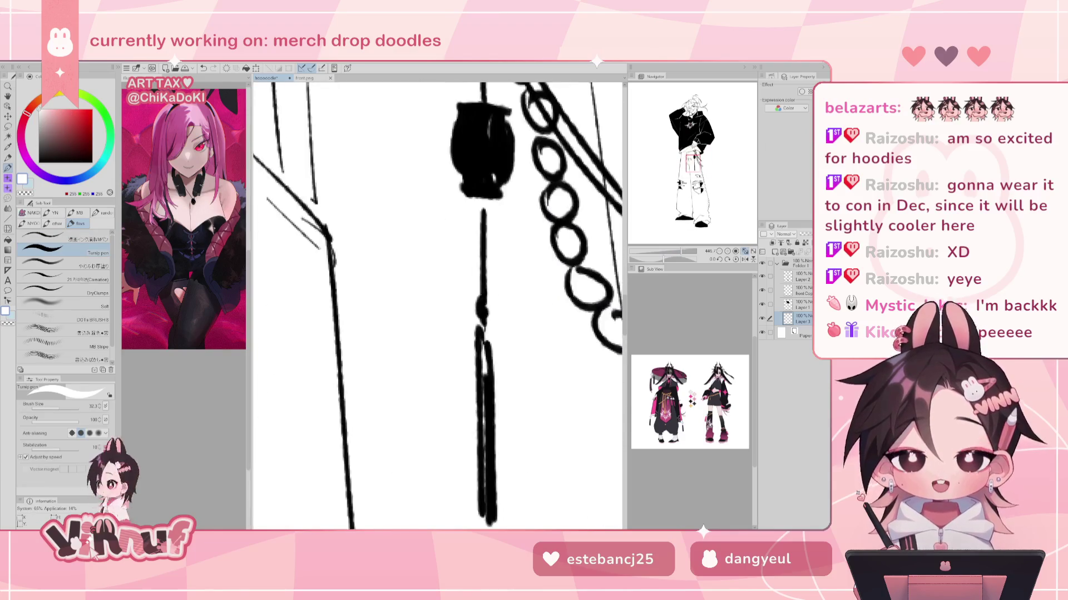
scroll(432, 209, up, 5)
scroll(431, 209, up, 3)
mouse_move(473, 285)
mouse_down()
mouse_move(455, 252)
mouse_move(551, 261)
mouse_up()
alt+click(518, 261)
key(ctrl+z)
key(ctrl+0)
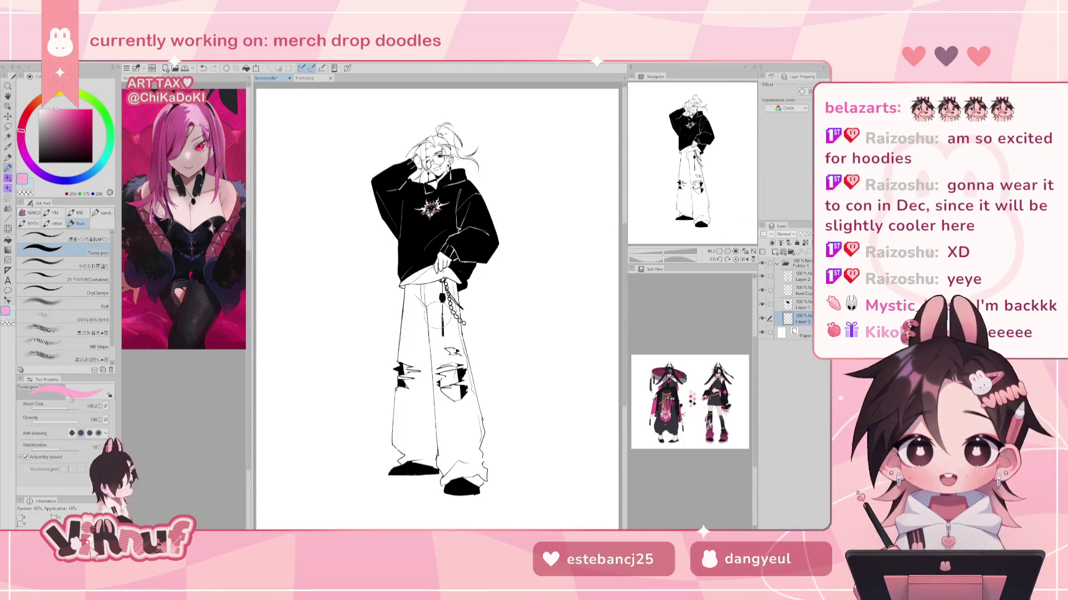
key(m)
click(56, 240)
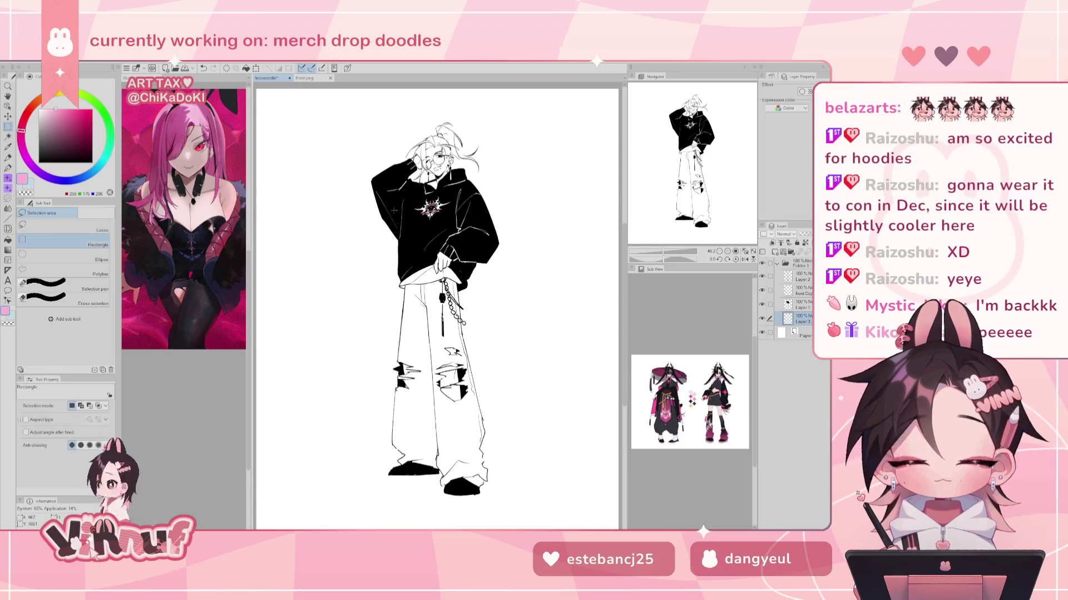
Select a tall rectangle around the figure and fill it pink, referring to the current layer only
drag(377, 141, 497, 436)
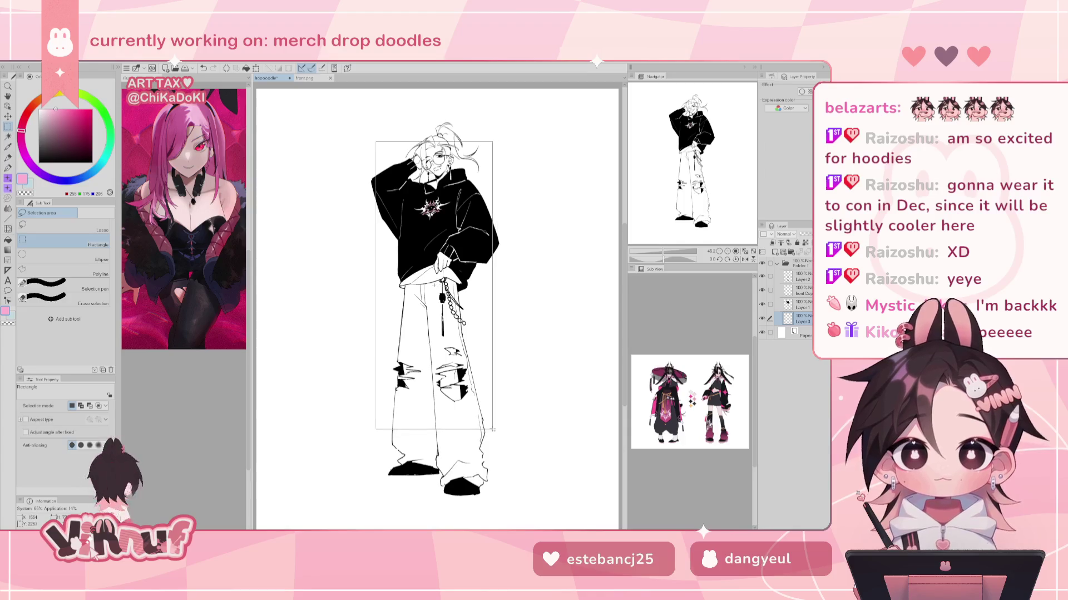
drag(497, 435, 493, 424)
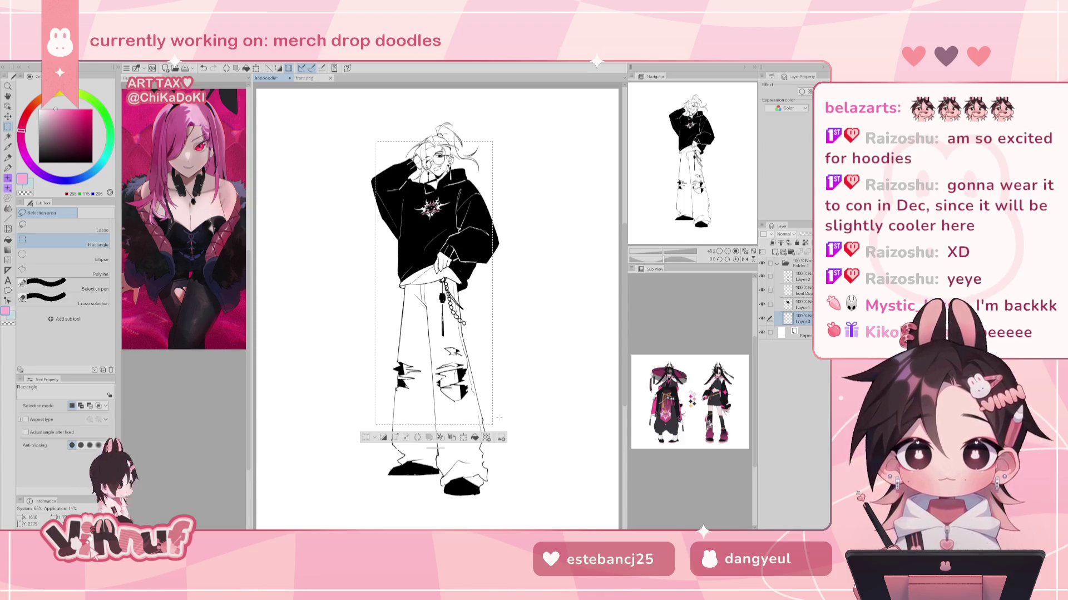
key(g)
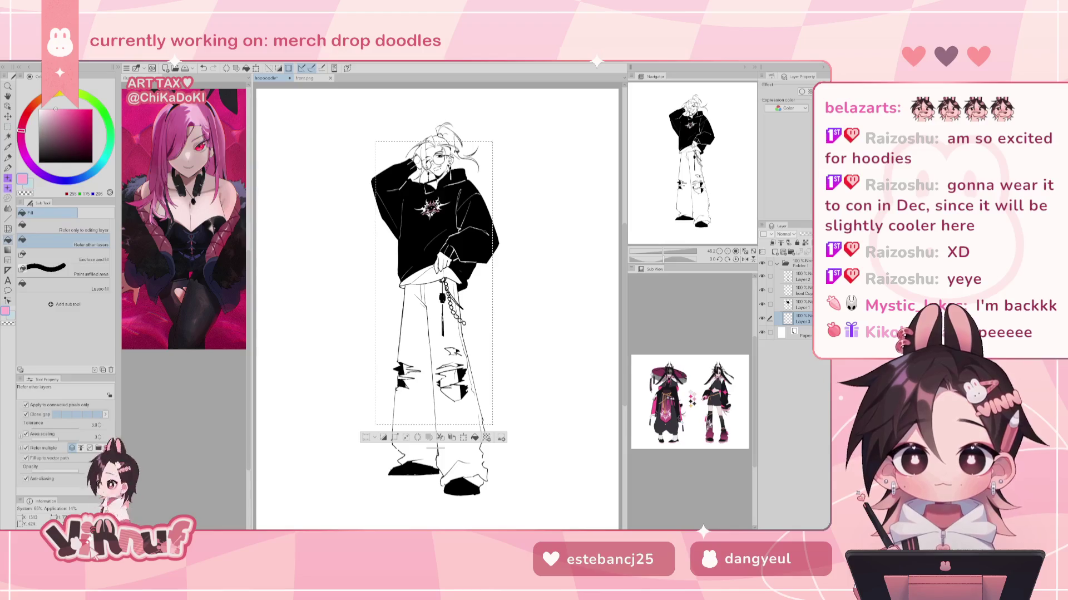
click(487, 187)
key(ctrl+z)
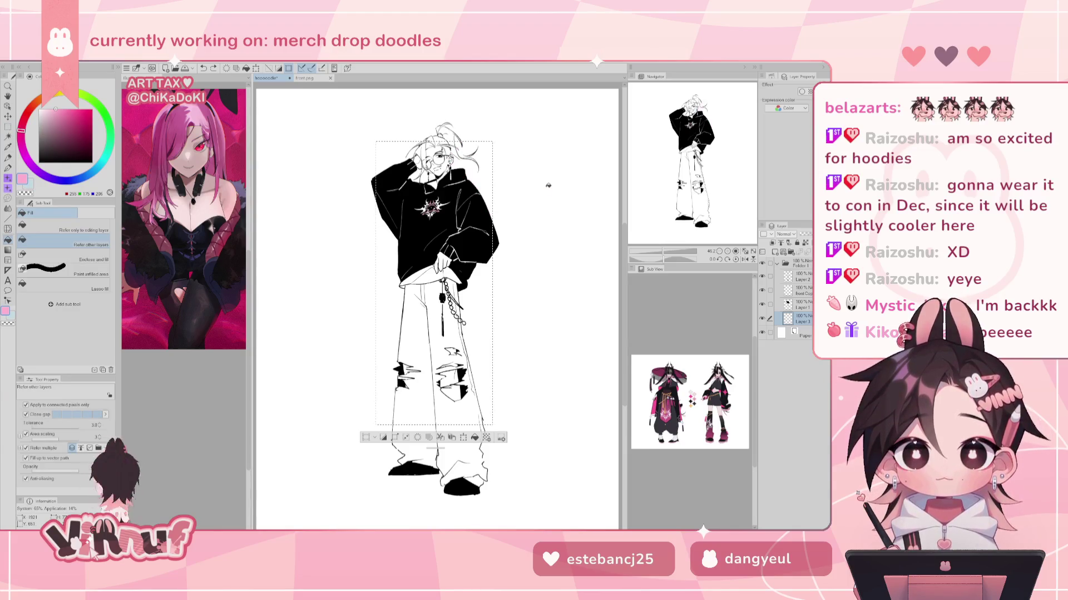
click(108, 225)
click(482, 179)
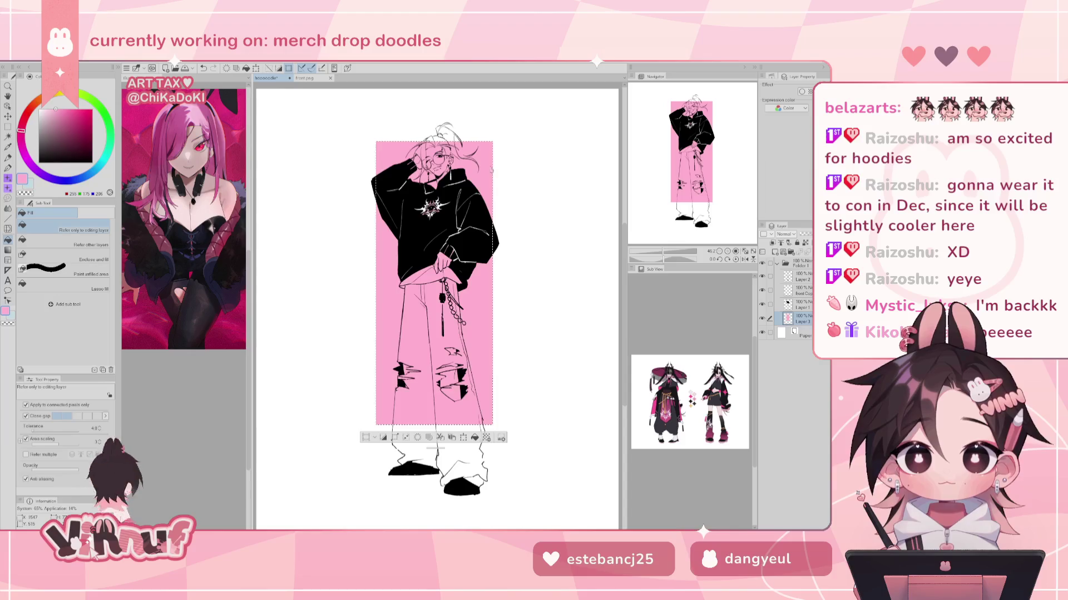
key(ctrl+d)
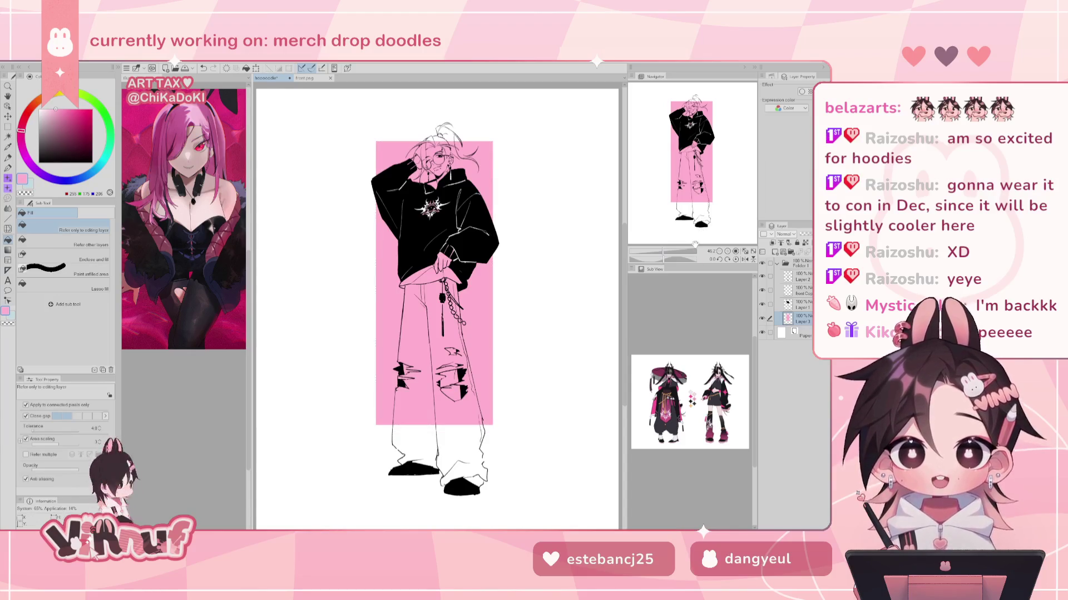
Stretch the pink panel wider, merge the layer down, and shift it left and slightly down
key(k)
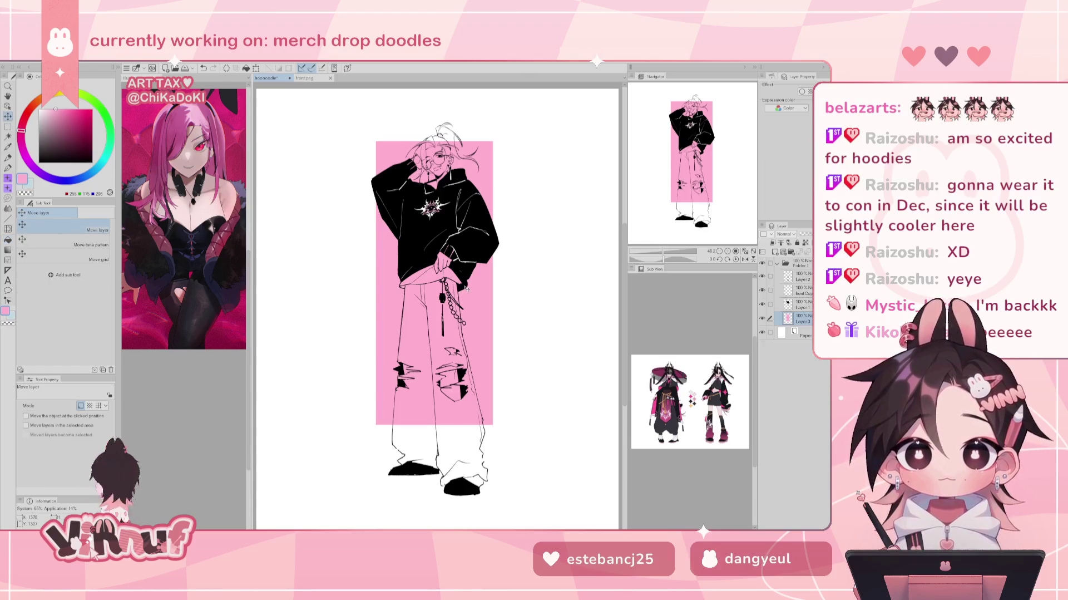
drag(467, 287, 504, 280)
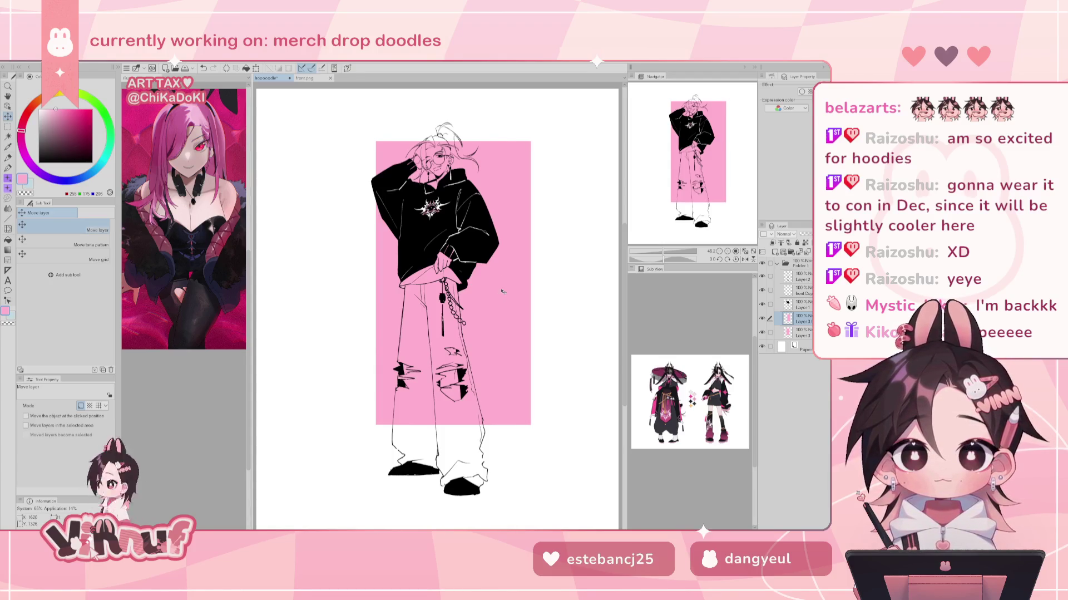
key(ctrl+e)
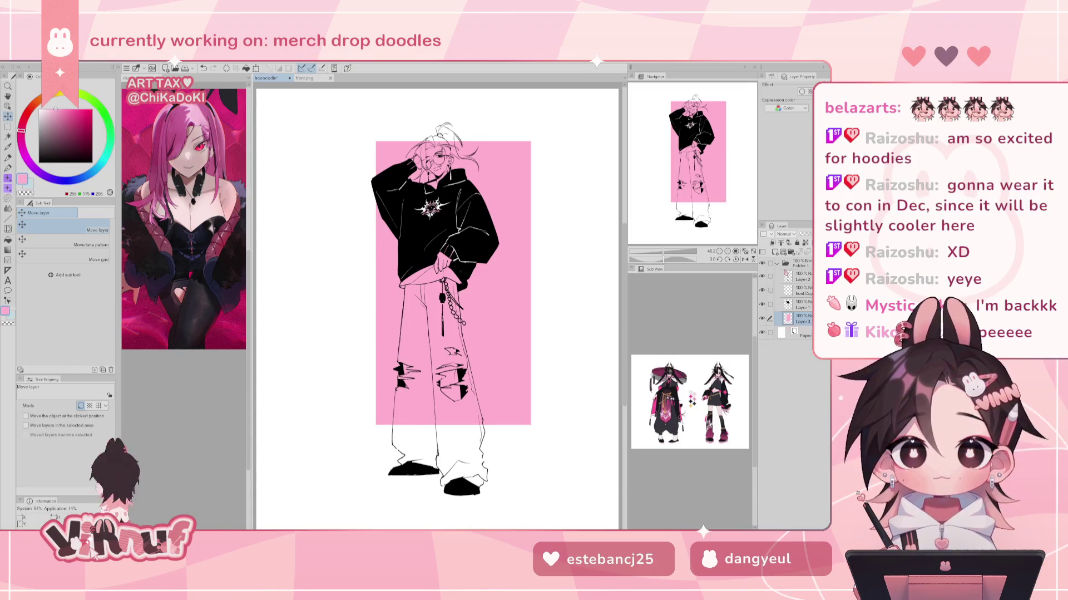
mouse_move(531, 332)
mouse_down()
mouse_move(488, 345)
mouse_move(491, 331)
mouse_up()
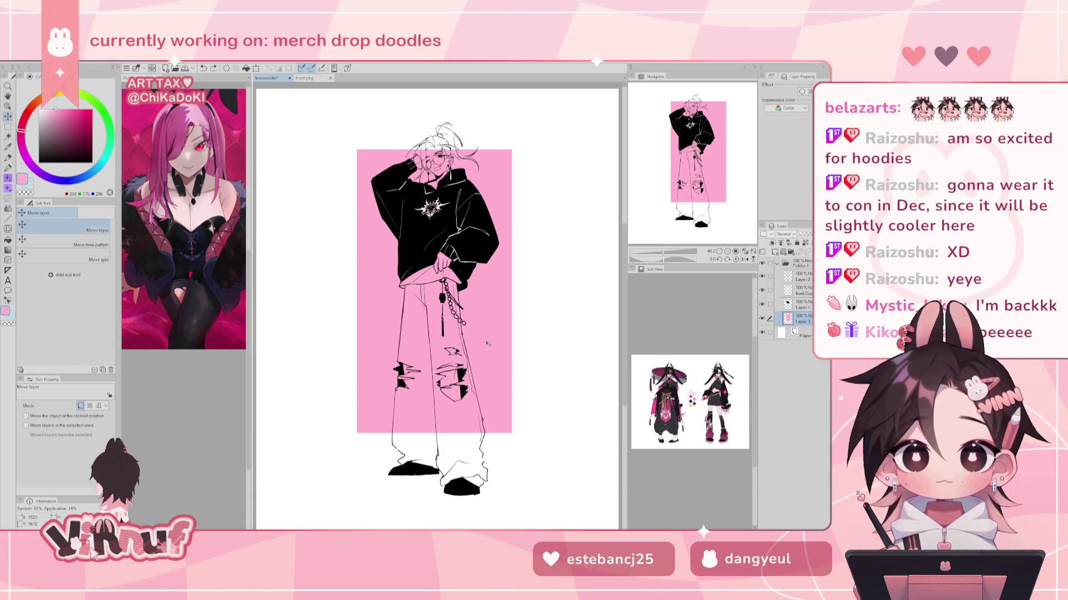
click(802, 304)
key(e)
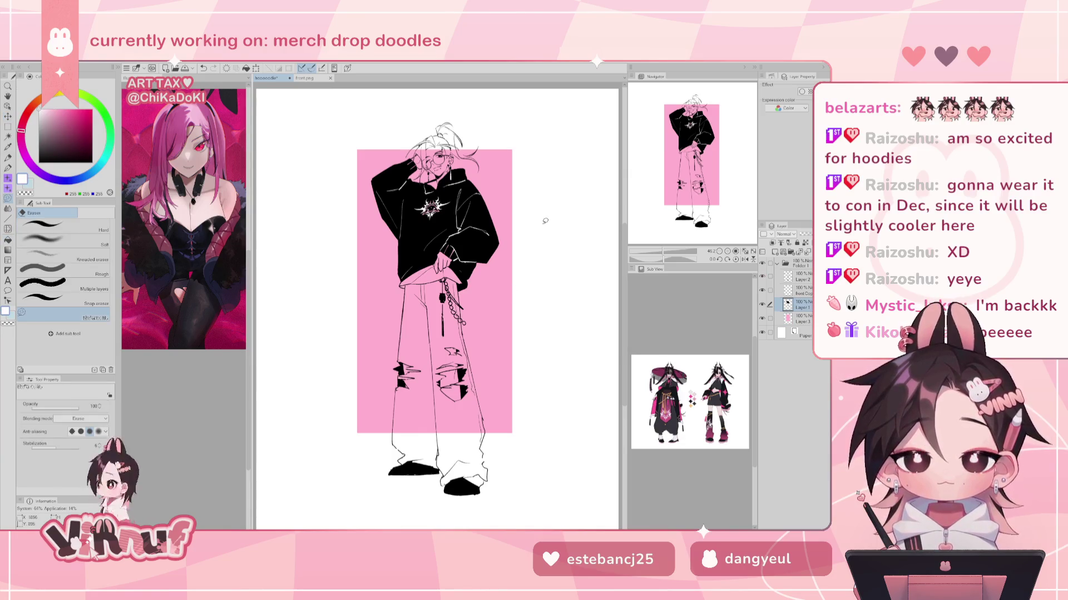
Set Auto select to refer to the editing layer only and test-select the figure on Layer 2
key(w)
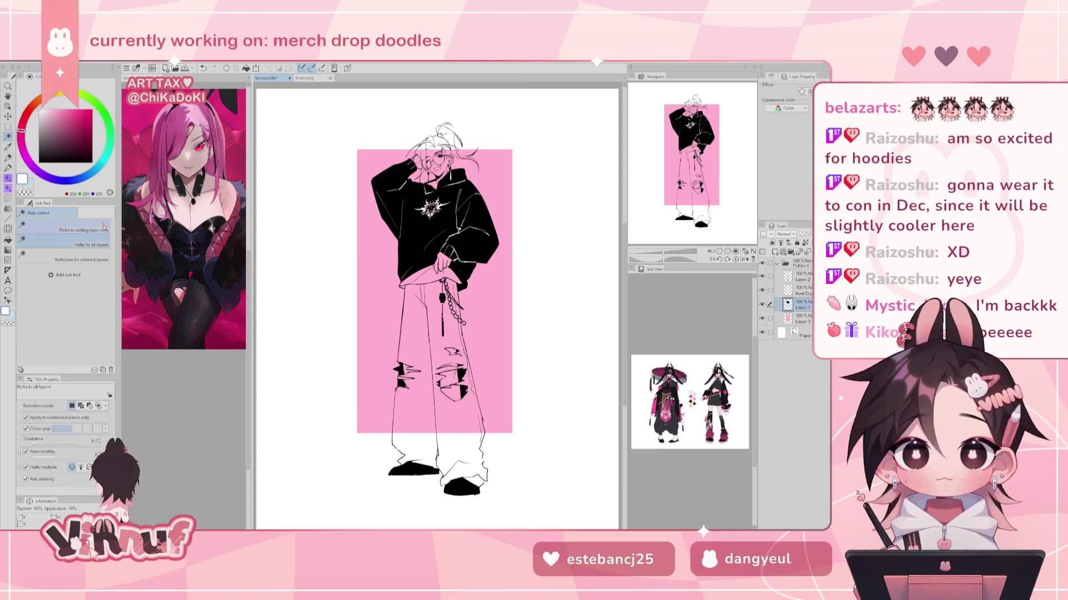
click(104, 229)
click(801, 277)
click(567, 355)
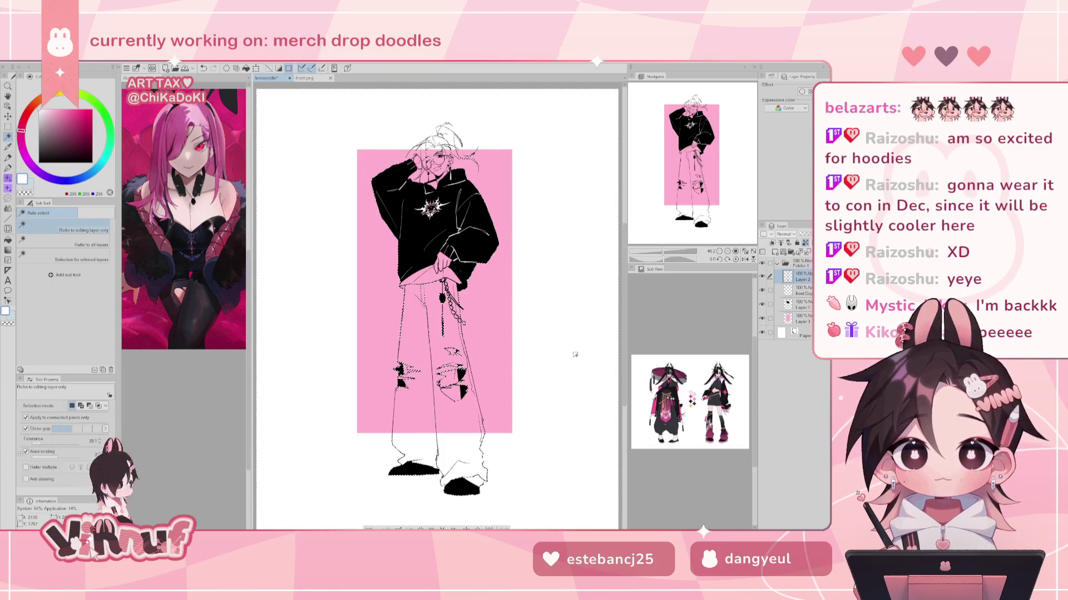
key(ctrl+d)
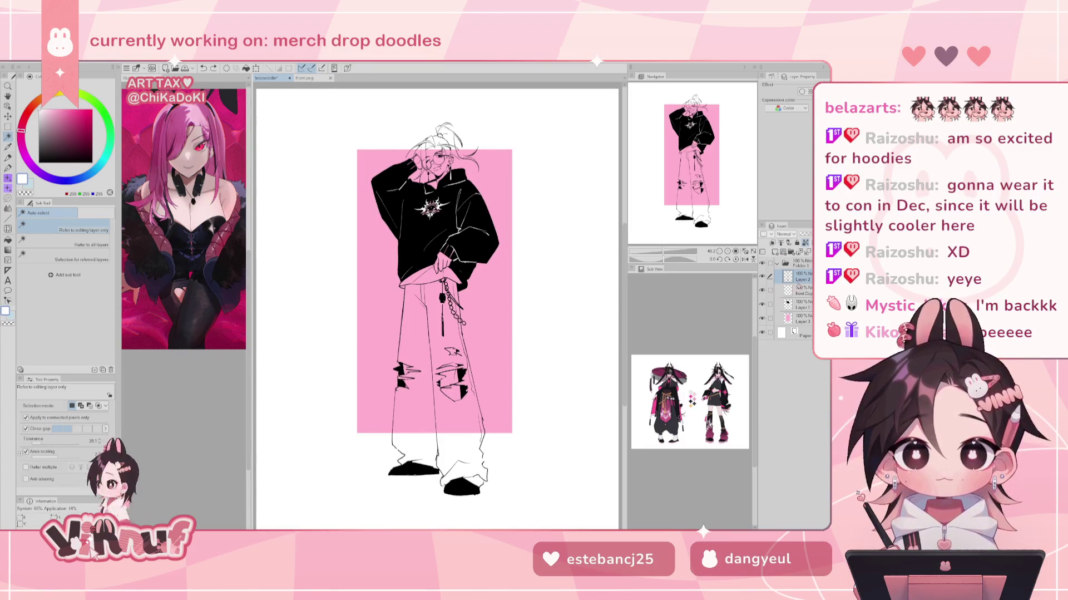
Delete the front Copy layer and hide the pink panel to select the figure on Layer 2
click(770, 290)
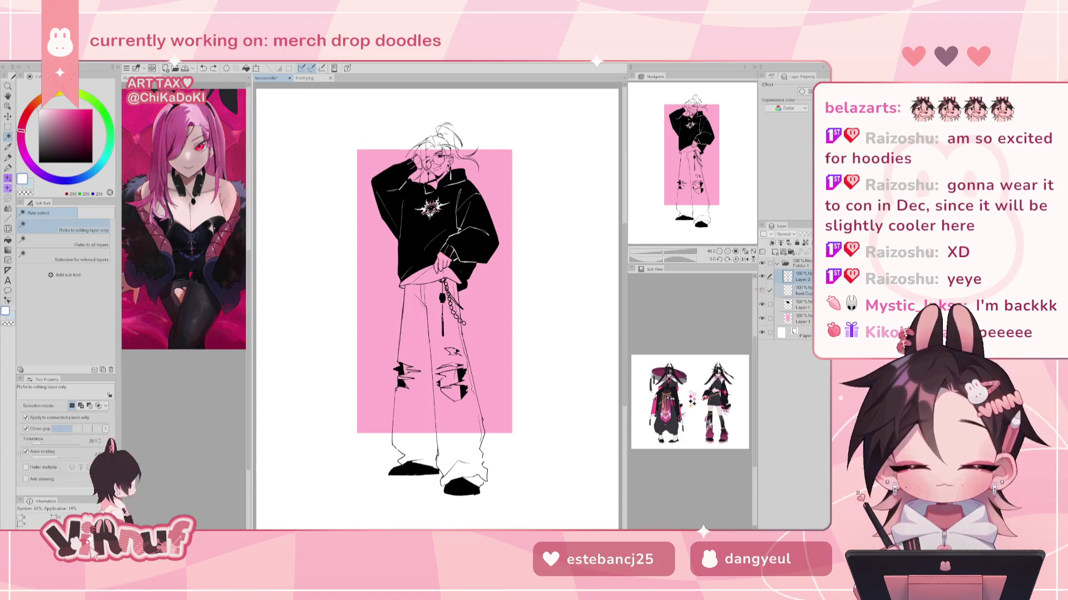
click(800, 294)
key(ctrl+e)
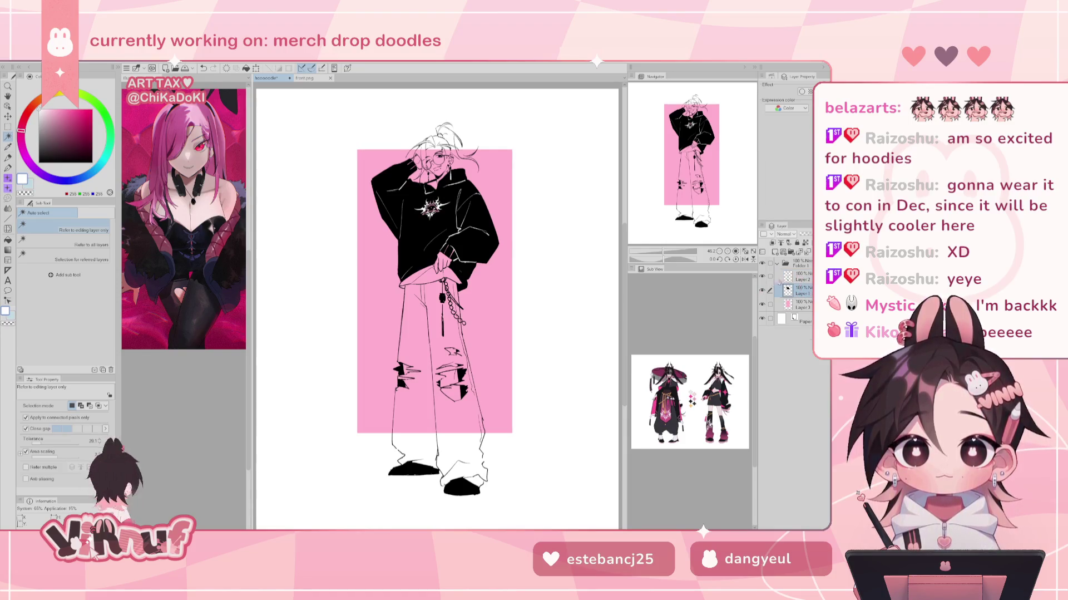
click(775, 277)
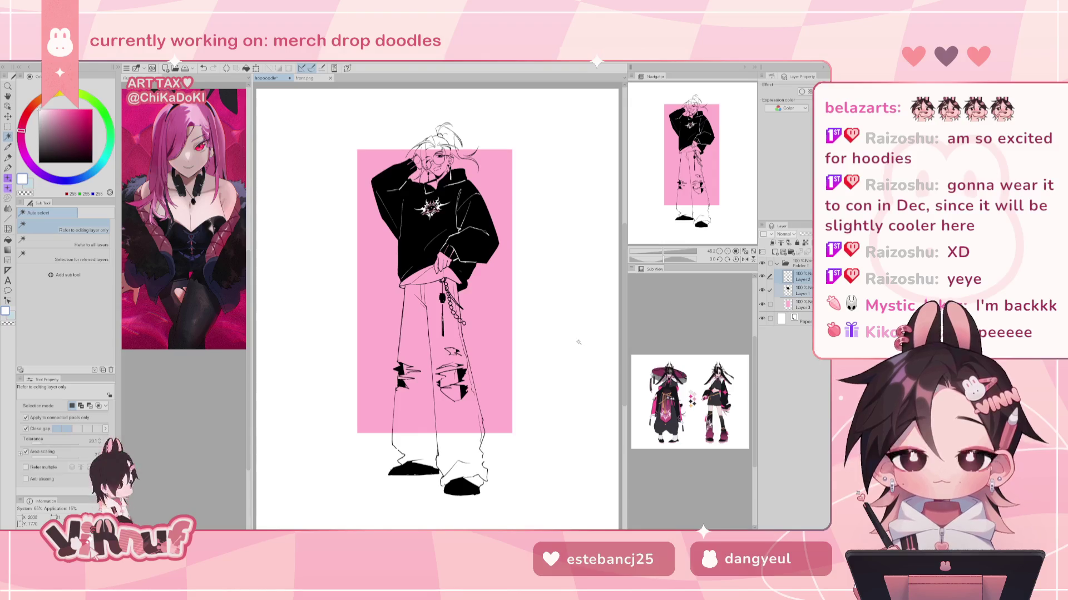
click(763, 304)
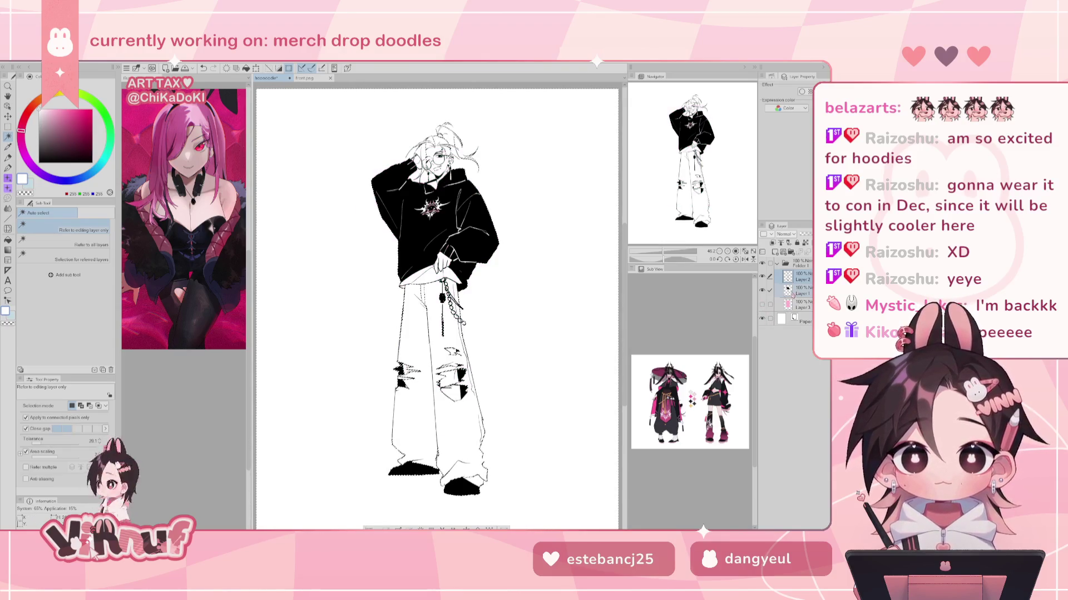
key(ctrl+d)
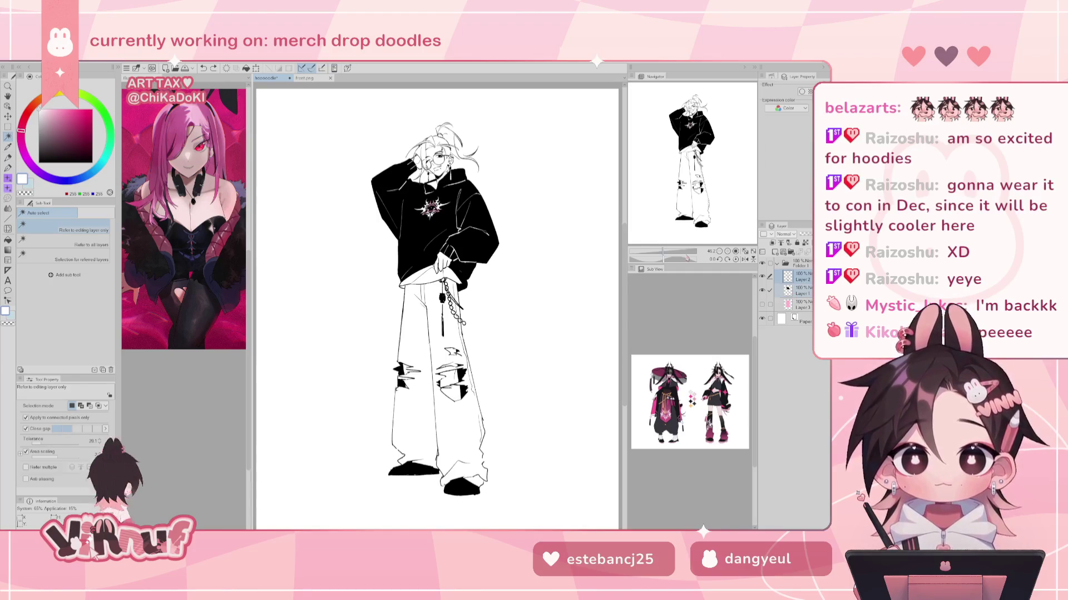
click(310, 322)
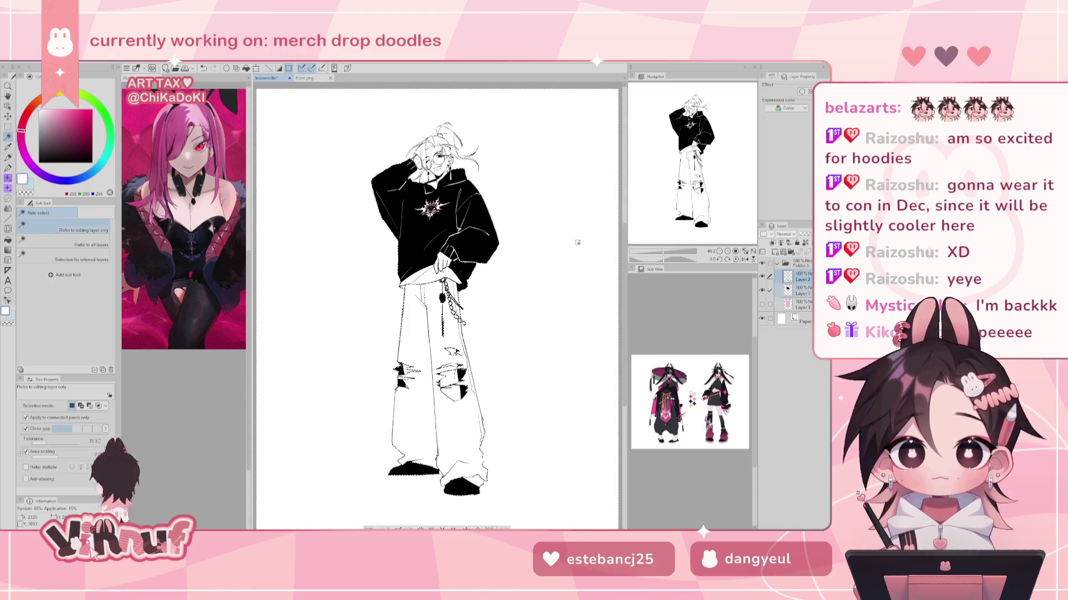
Reselect the figure's area with Auto select and show the pink panel again
key(m)
key(ctrl+d)
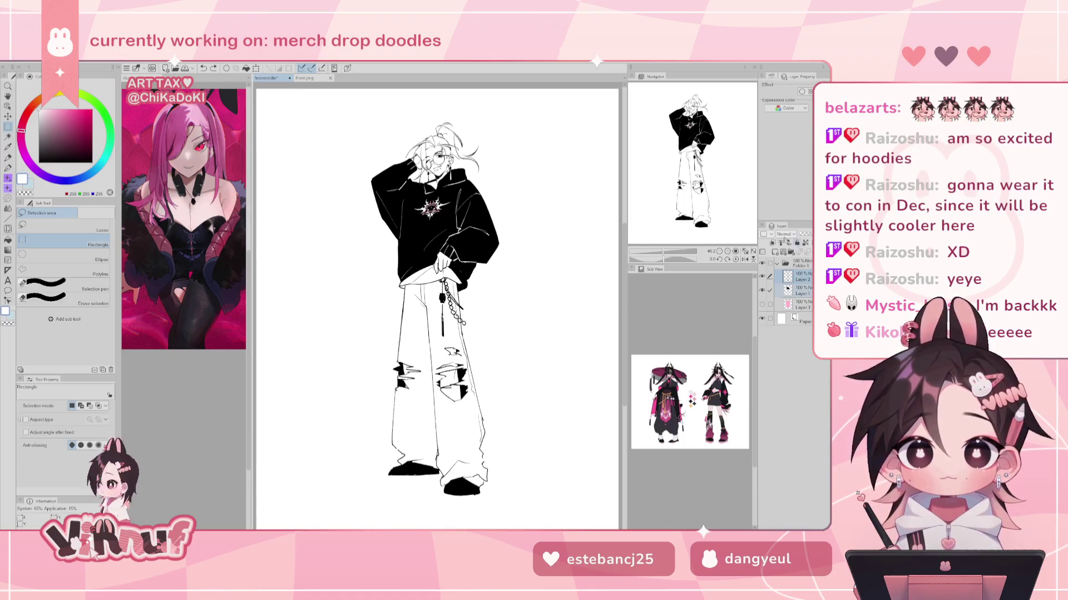
key(x)
key(p)
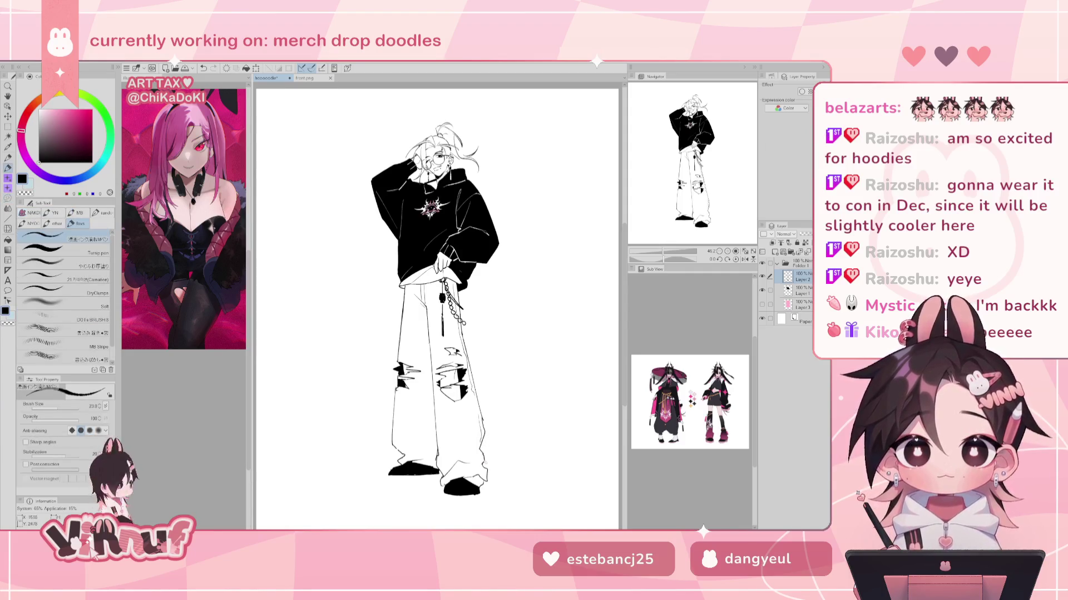
key(w)
click(561, 320)
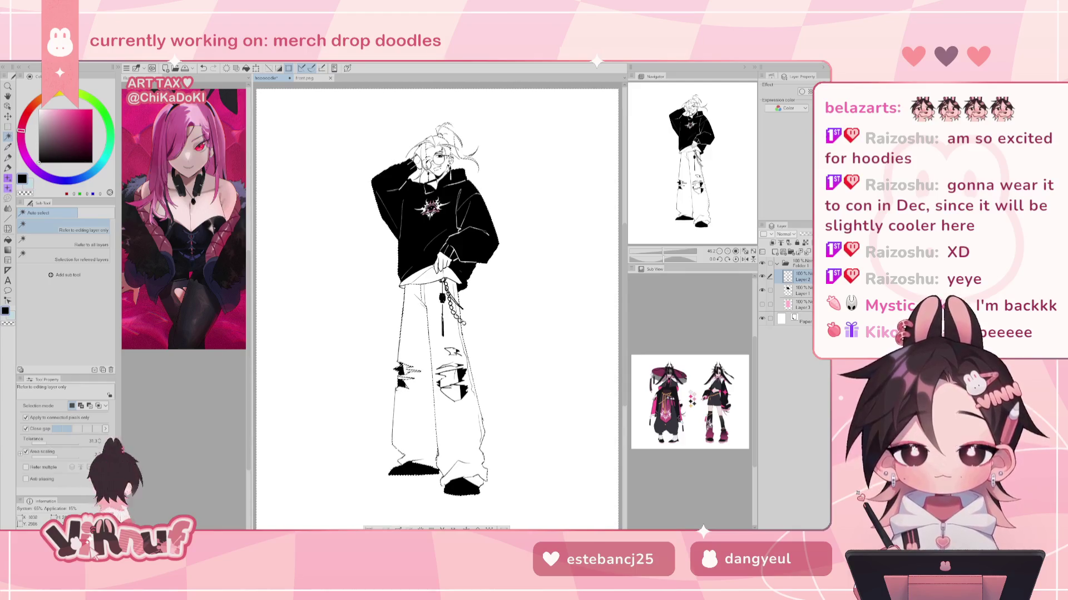
click(763, 303)
click(801, 288)
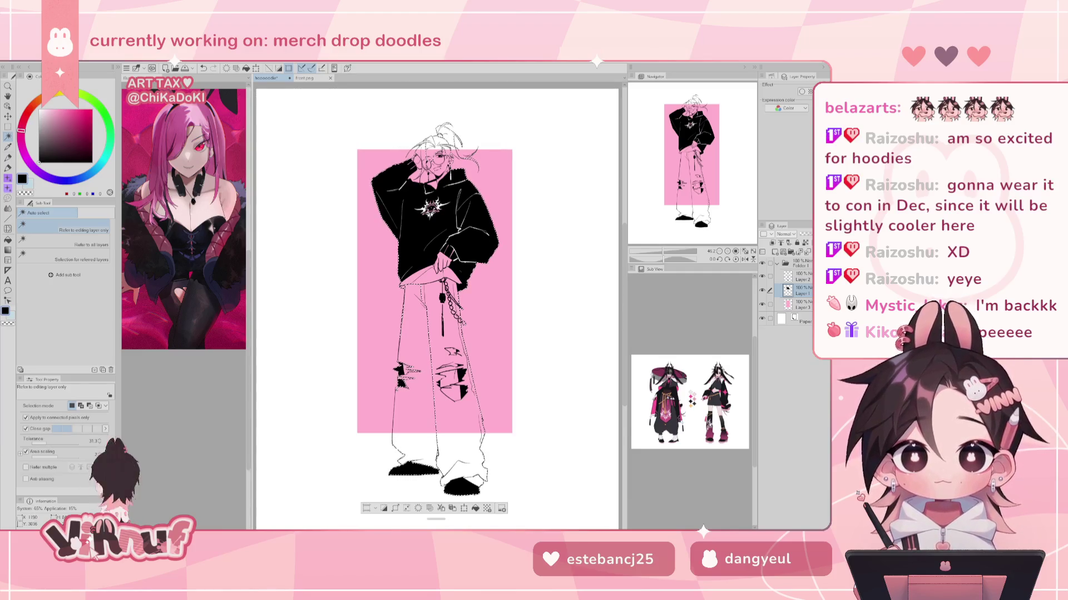
Lasso-trace around the left trouser leg, then apply Shrink selected area to the selection
key(m)
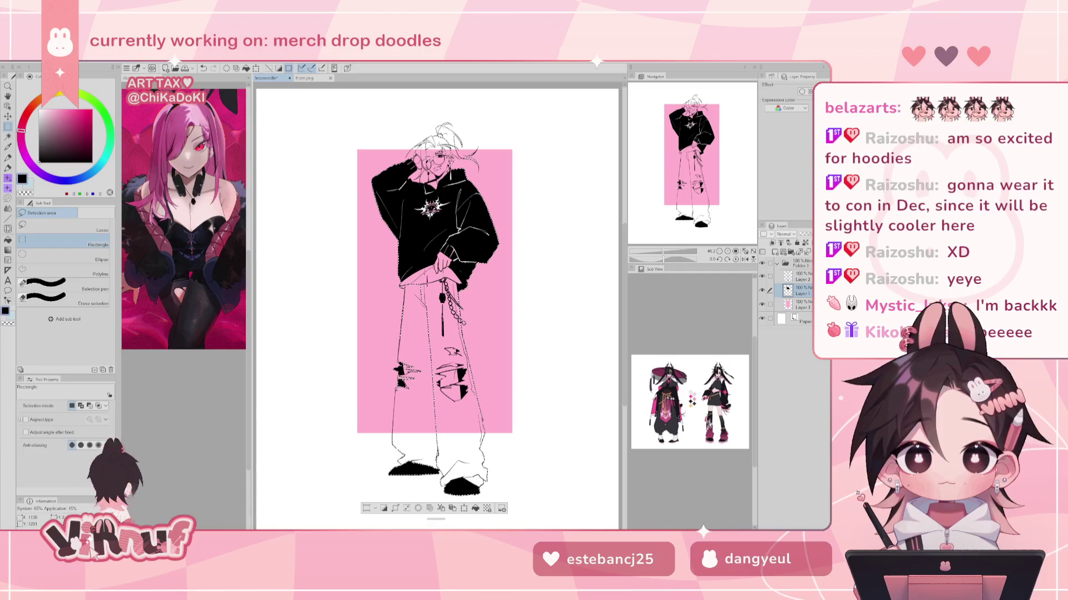
key(m)
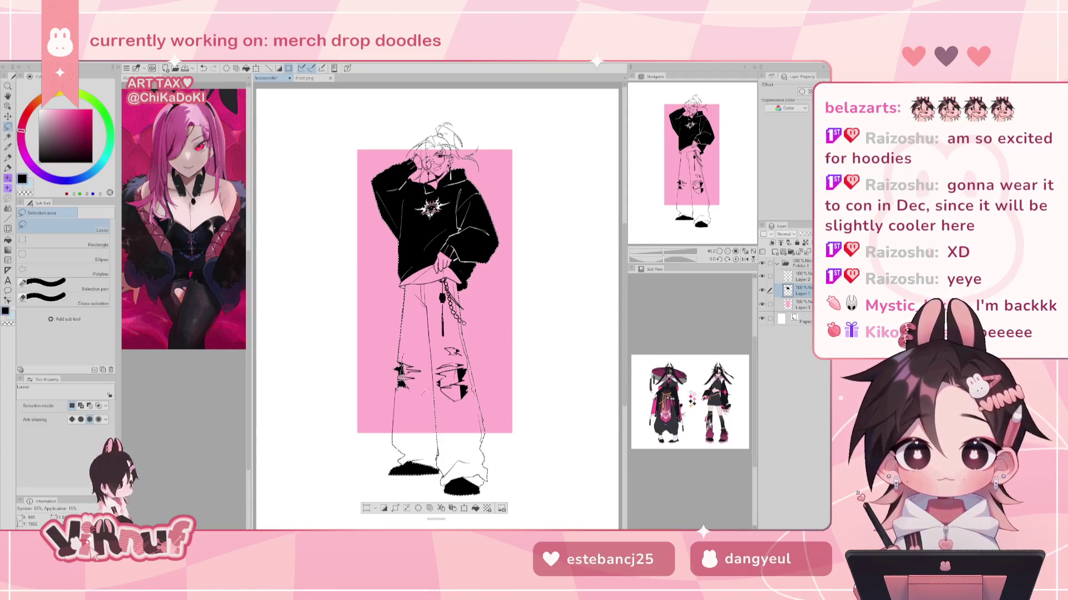
drag(392, 401, 426, 445)
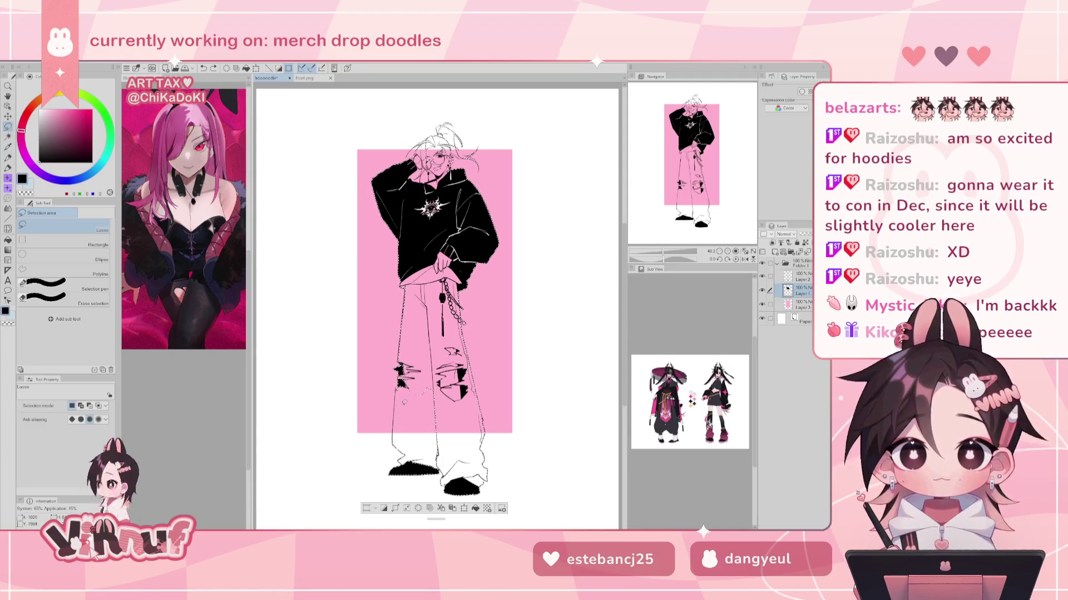
mouse_move(426, 396)
mouse_down()
mouse_move(448, 415)
mouse_move(422, 456)
mouse_up()
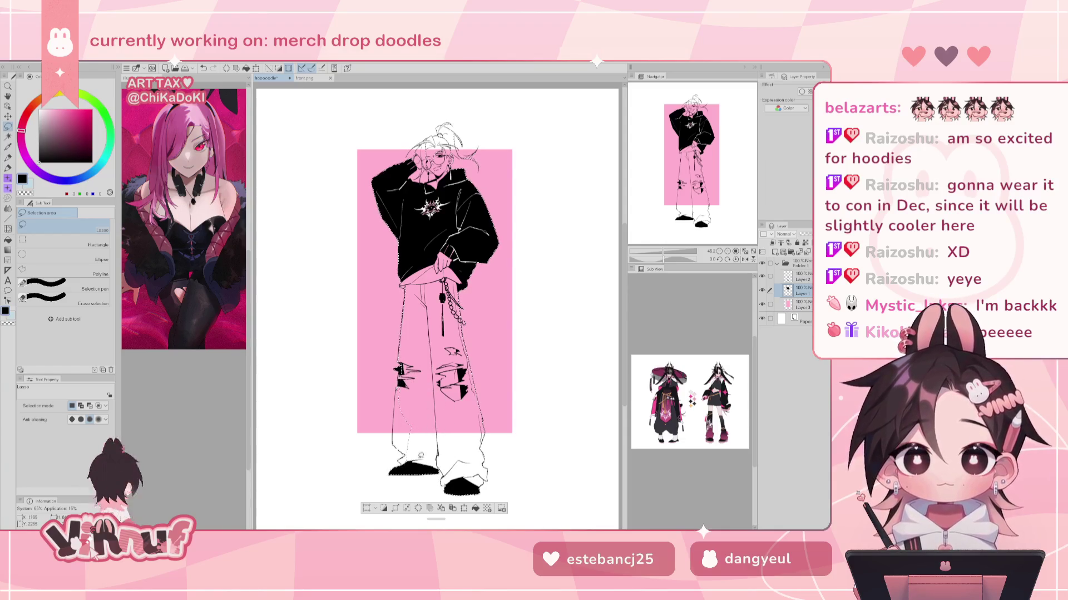
mouse_move(395, 409)
mouse_down()
mouse_move(396, 444)
mouse_move(409, 454)
mouse_up()
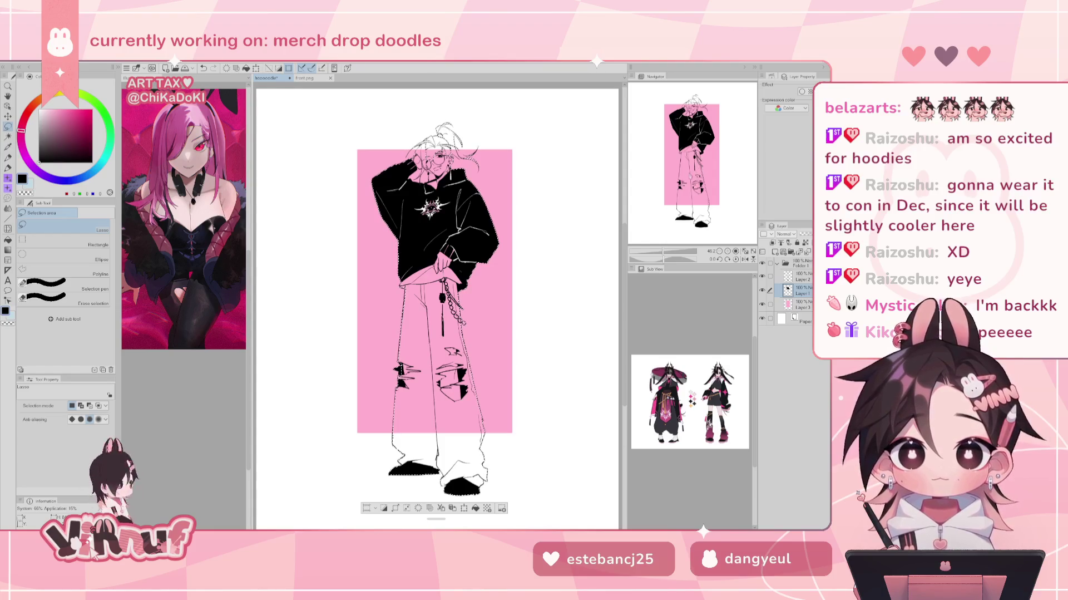
drag(408, 516, 393, 507)
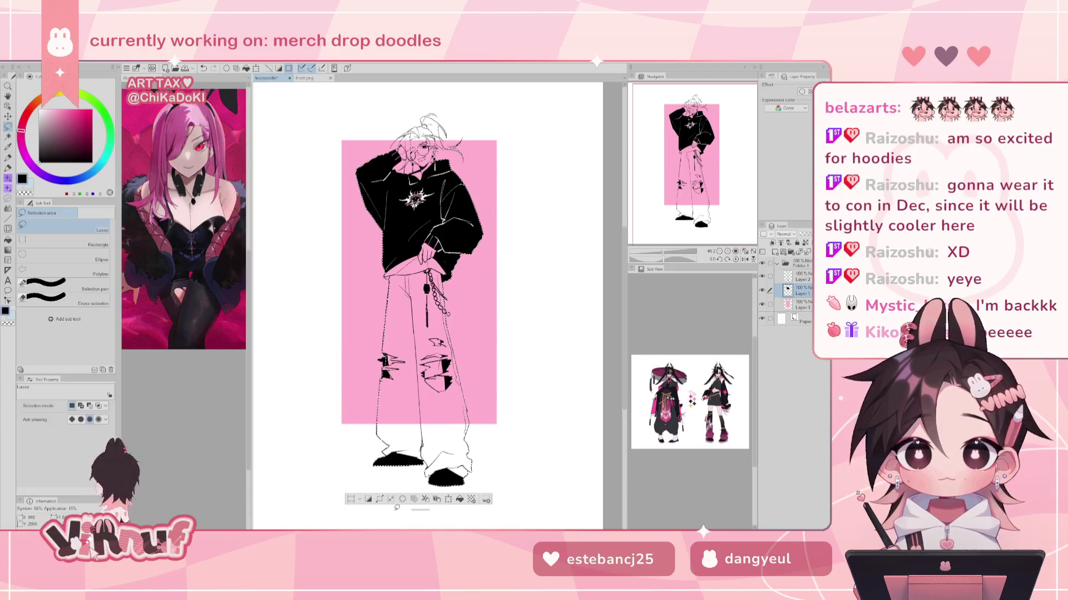
click(392, 499)
click(370, 397)
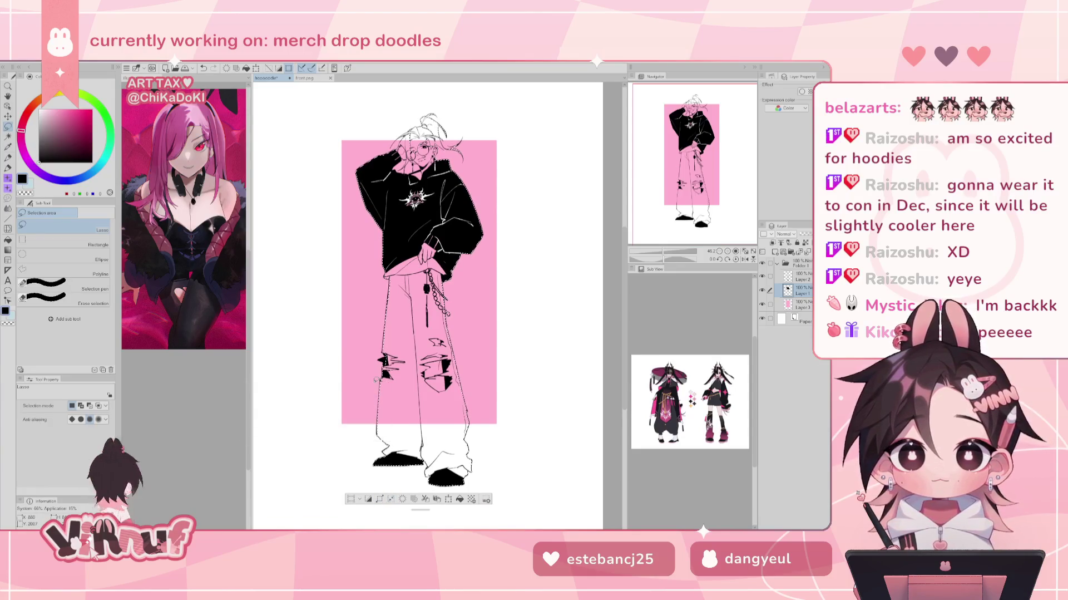